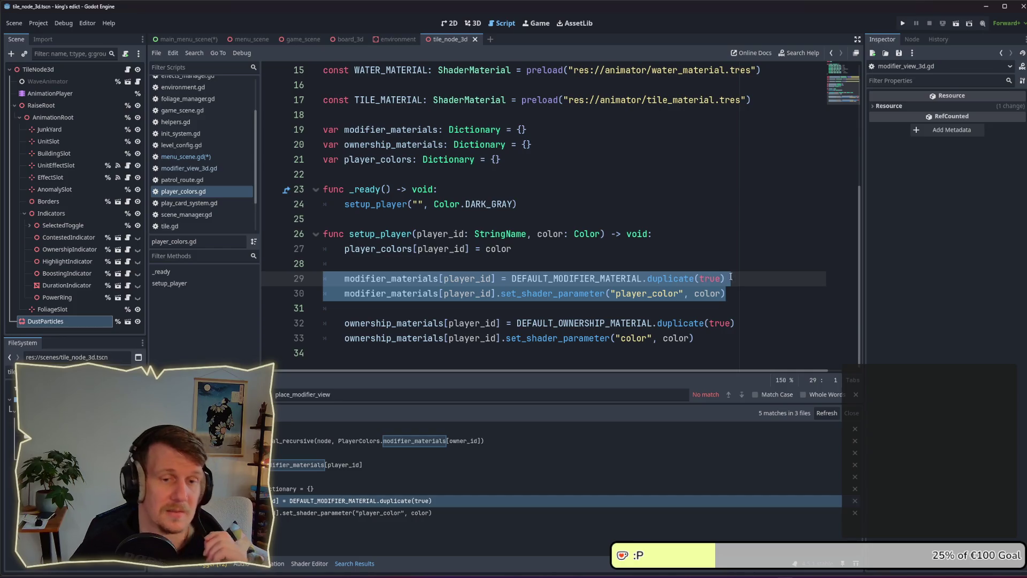
- Select and copy the two modifier-material lines, 29–30, in player_colors.gd
left_click_drag(725, 293, 430, 278)
left_click(656, 293)
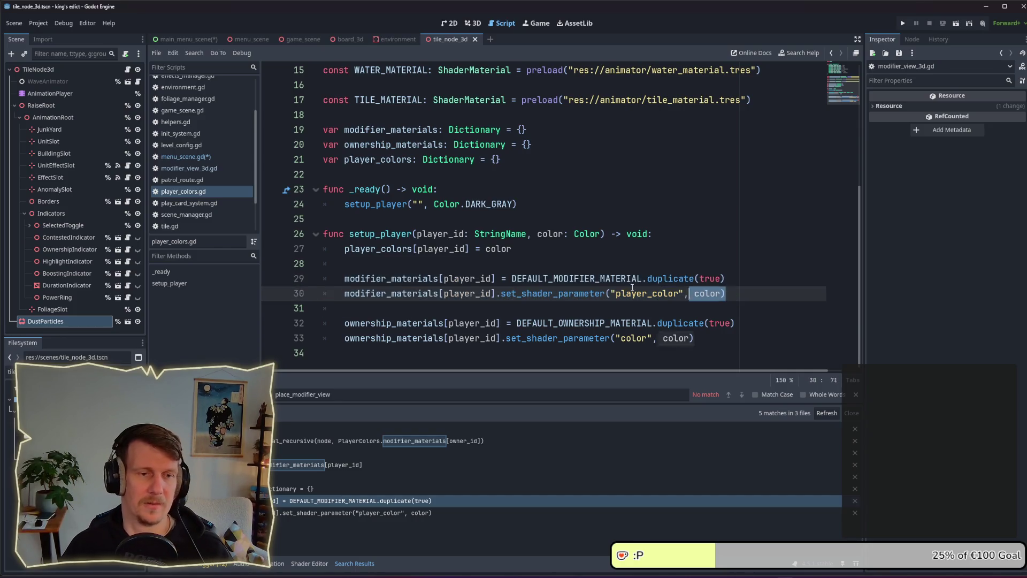
left_click_drag(725, 293, 322, 279)
key("ctrl+c")
left_click(461, 262)
key("alt+Left")
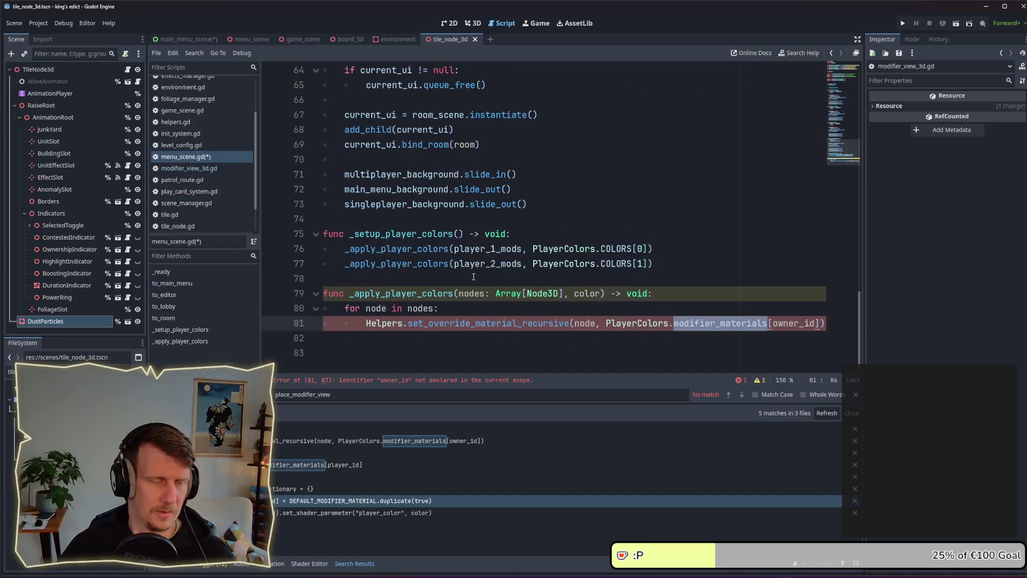
- In menu_scene.gd, open blank lines at the start of _setup_player_colors
left_click(471, 273)
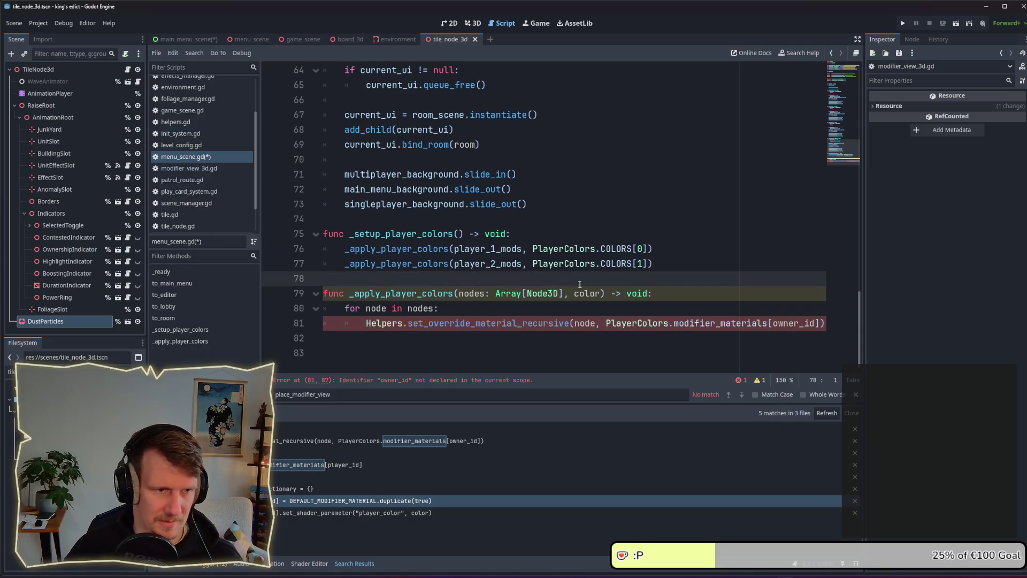
left_click(591, 235)
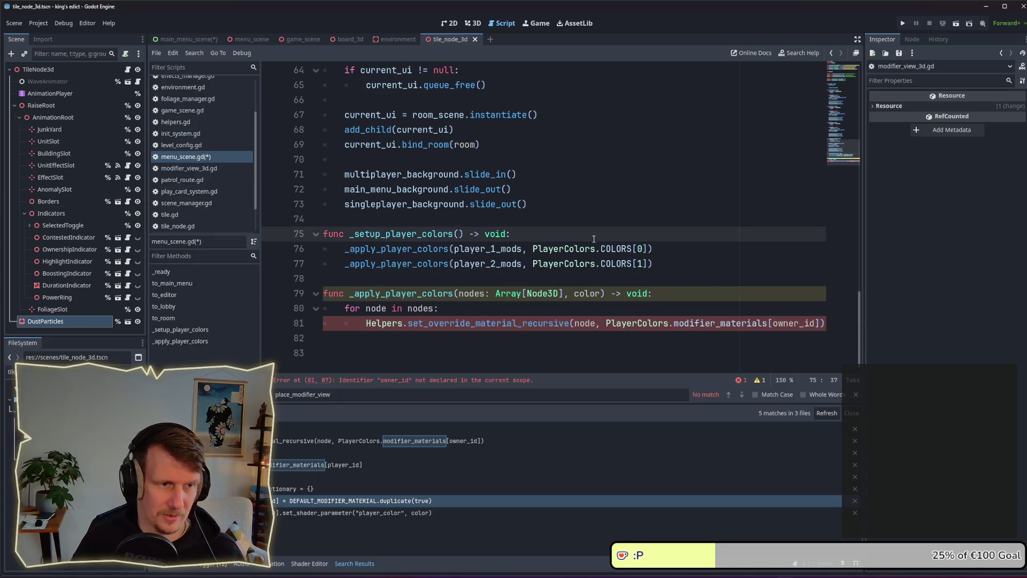
key("Return")
key("Return")
key("Return")
key("Up")
key("Up")
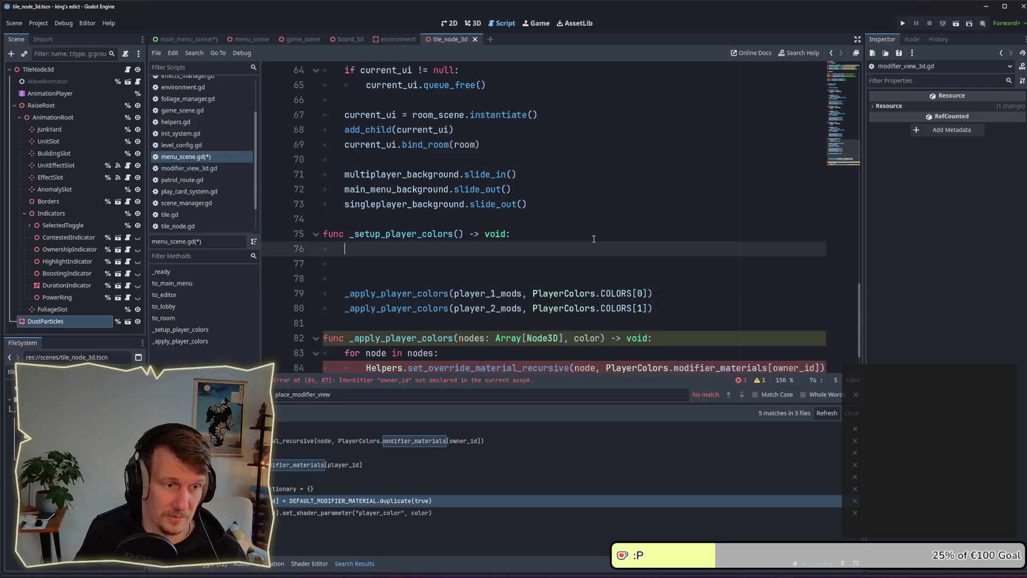
- Paste the lines and turn line 76 into a new var player_1_material declaration
key("ctrl+v")
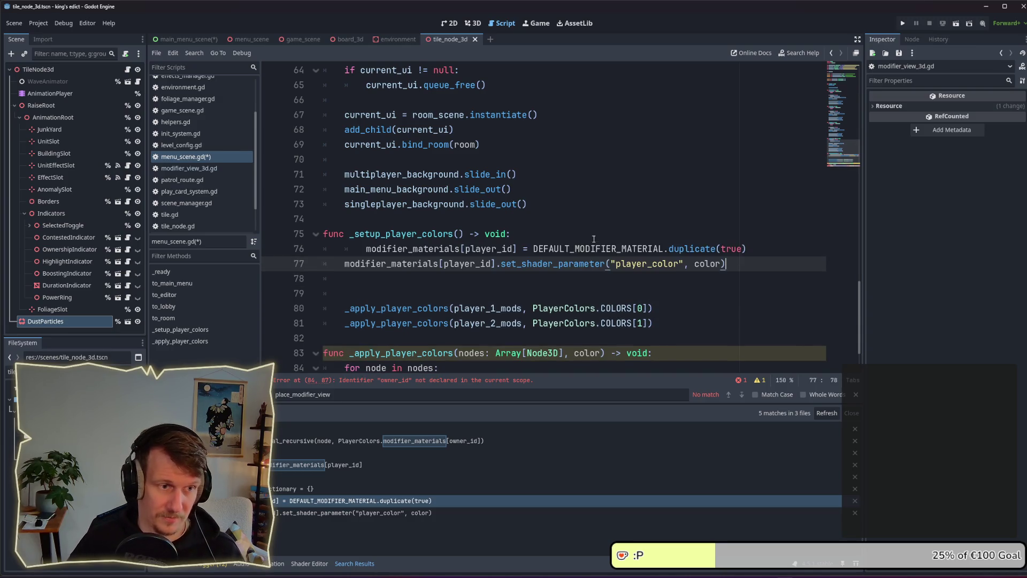
left_click(352, 242)
key("BackSpace")
double_click(386, 249)
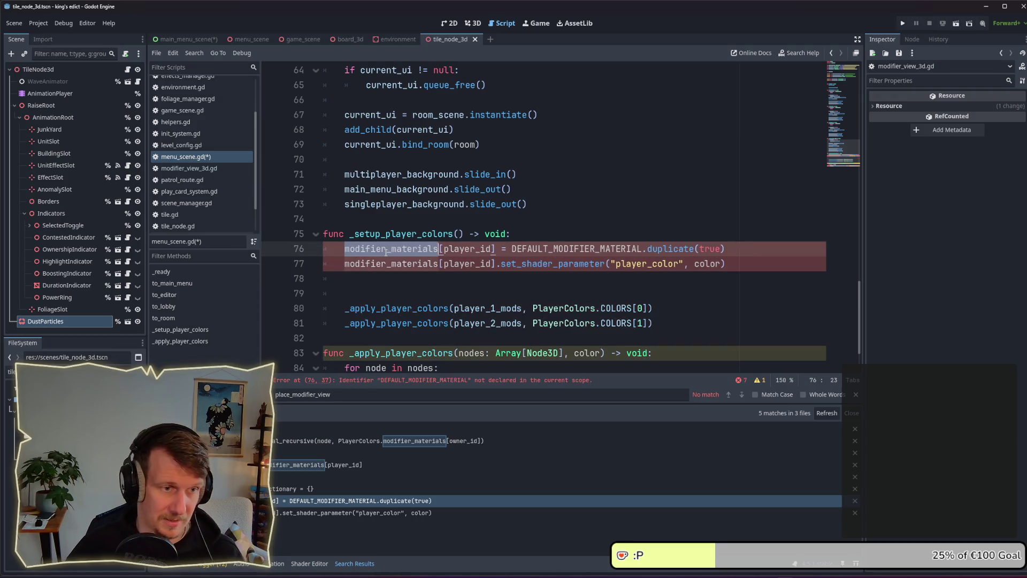
key("BackSpace")
type("var pla")
type("yer_1_")
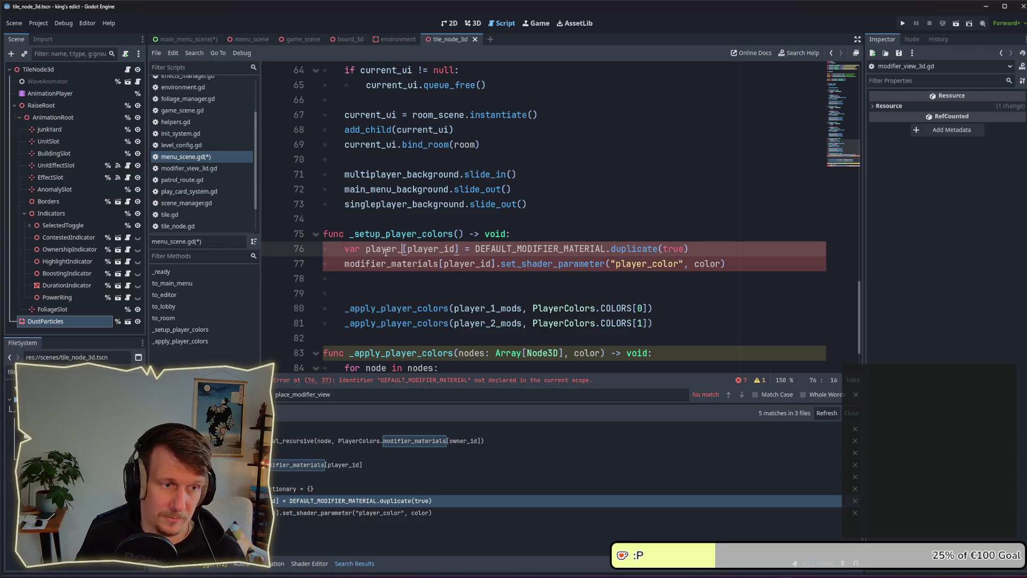
type("mat")
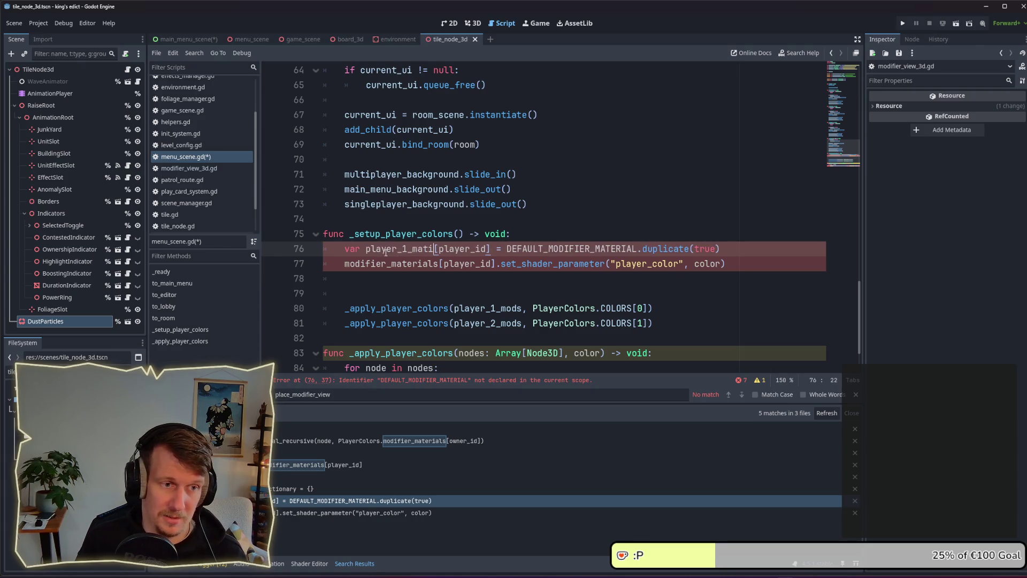
type("i")
key("BackSpace")
type("erial")
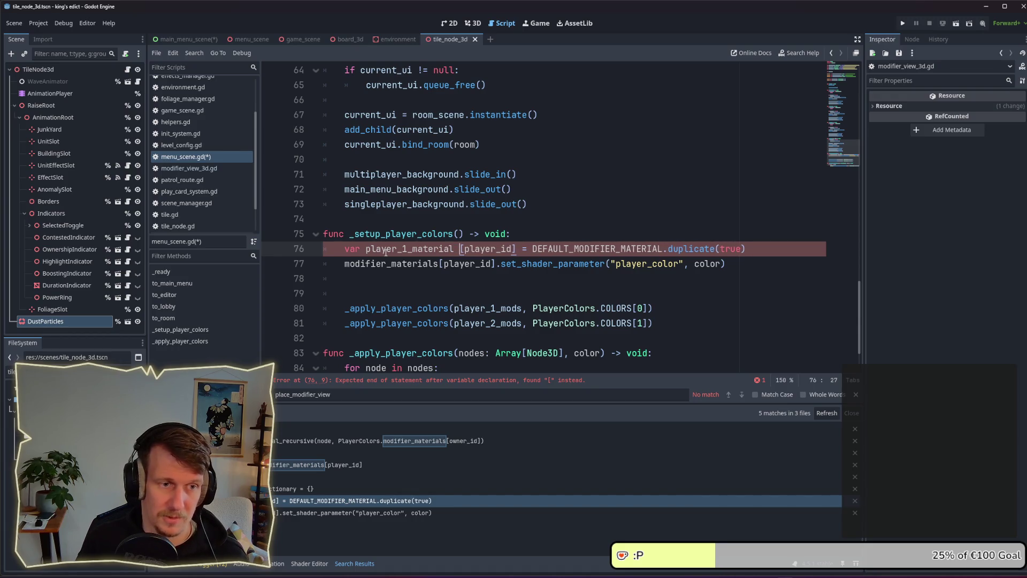
- Drop the [player_id] index and prefix DEFAULT_MODIFIER_MATERIAL with PlayerColors
key("BackSpace")
key("Delete")
key("Delete")
key("Delete")
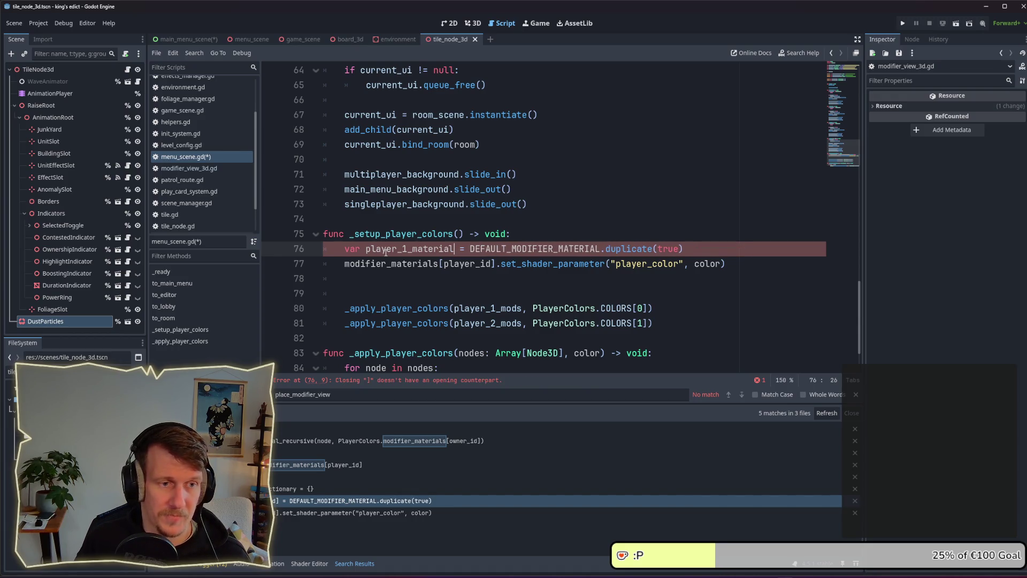
left_click(545, 249)
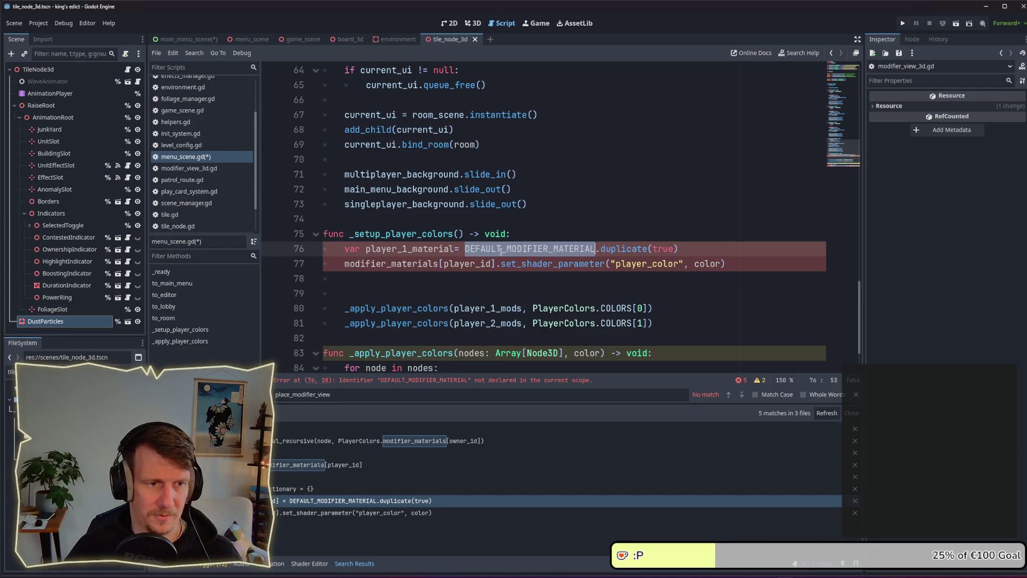
key("Left")
type("PlayerColo")
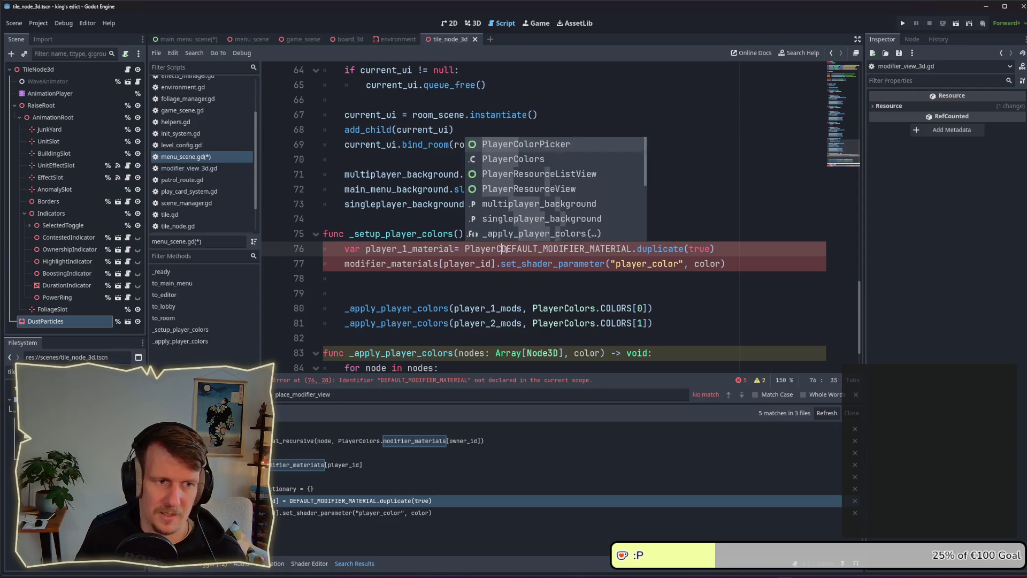
key("BackSpace")
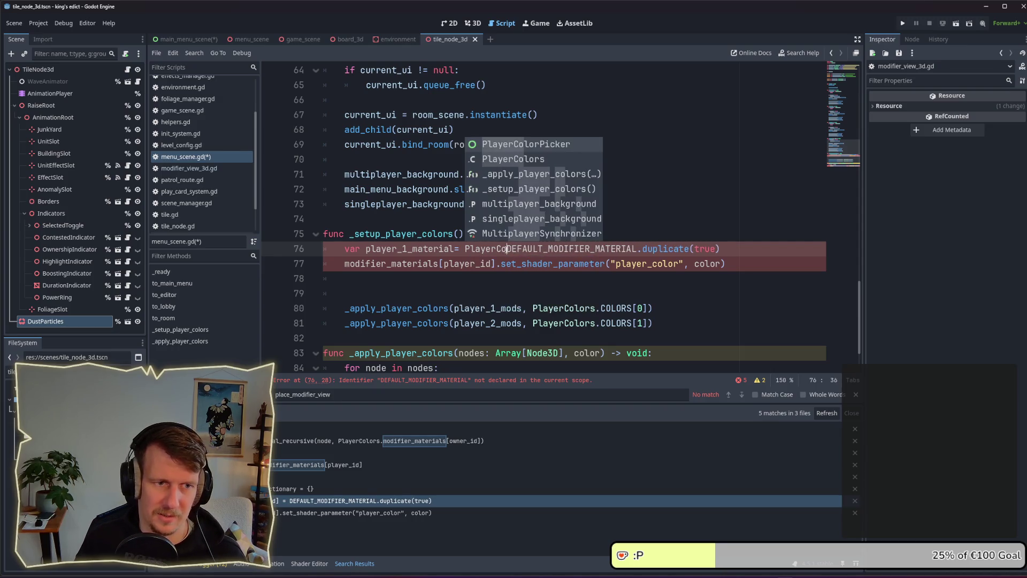
type("lors.")
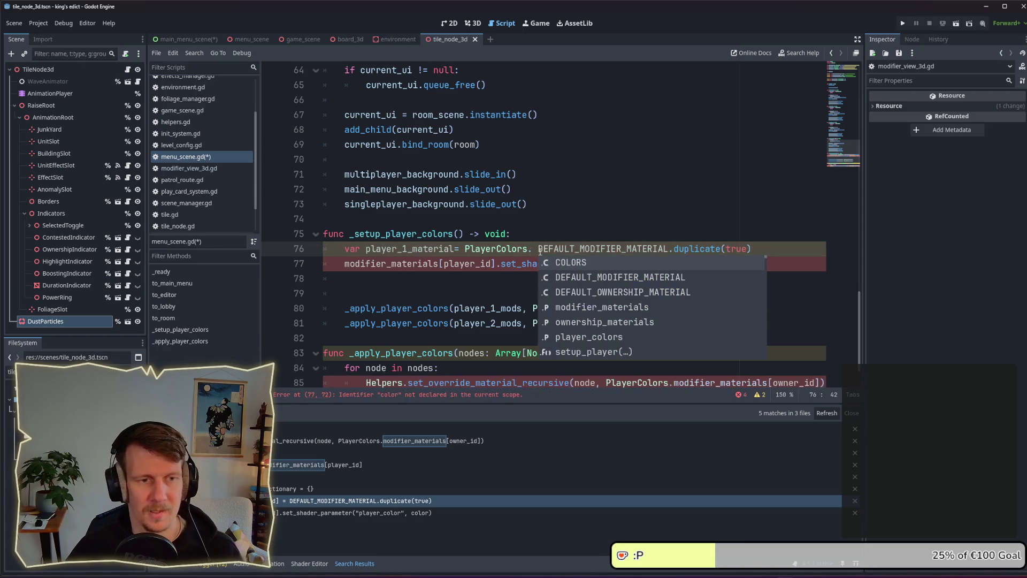
key("BackSpace")
- Copy the player_1_material name for reuse on the next line
double_click(492, 250)
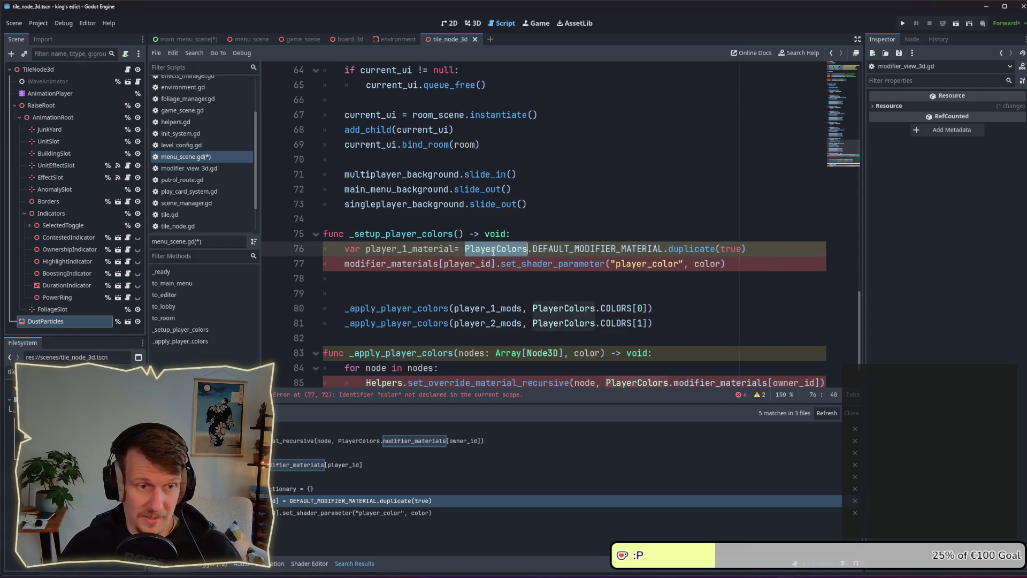
left_click_drag(743, 249, 465, 249)
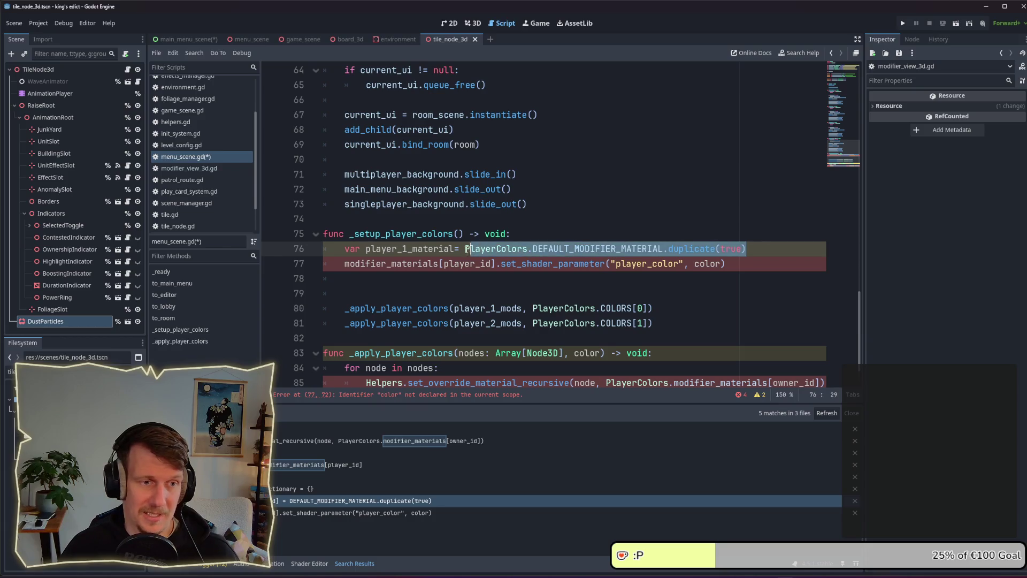
left_click(455, 249)
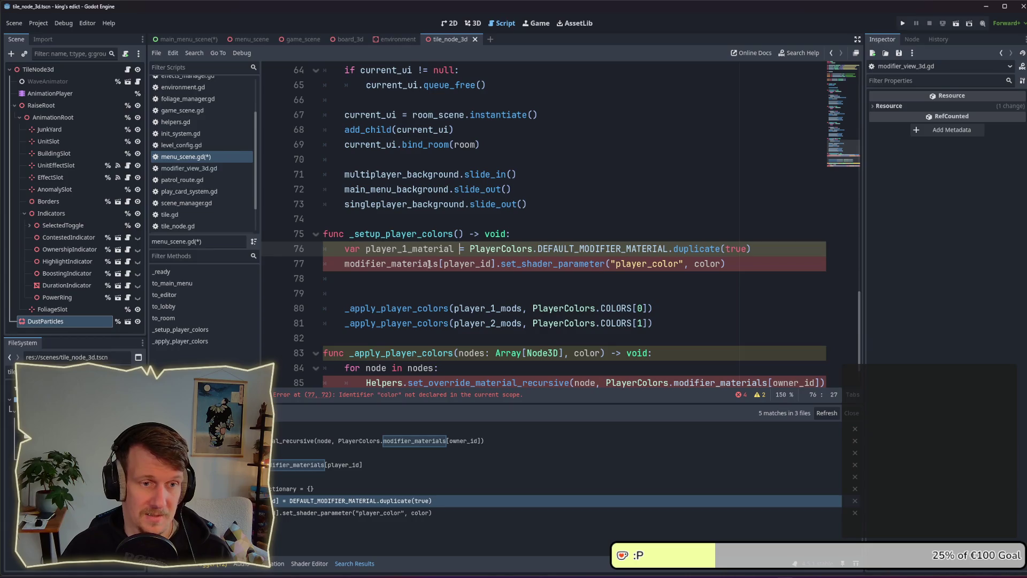
mouse_move(452, 249)
left_mouse_down()
mouse_move(367, 250)
mouse_move(414, 264)
mouse_move(497, 264)
left_mouse_up()
key("ctrl+c")
- Set player_1_material's player_color to PlayerColors.COLORS[0] and save the script
key("ctrl+v")
key("ctrl+s")
double_click(585, 263)
double_click(638, 263)
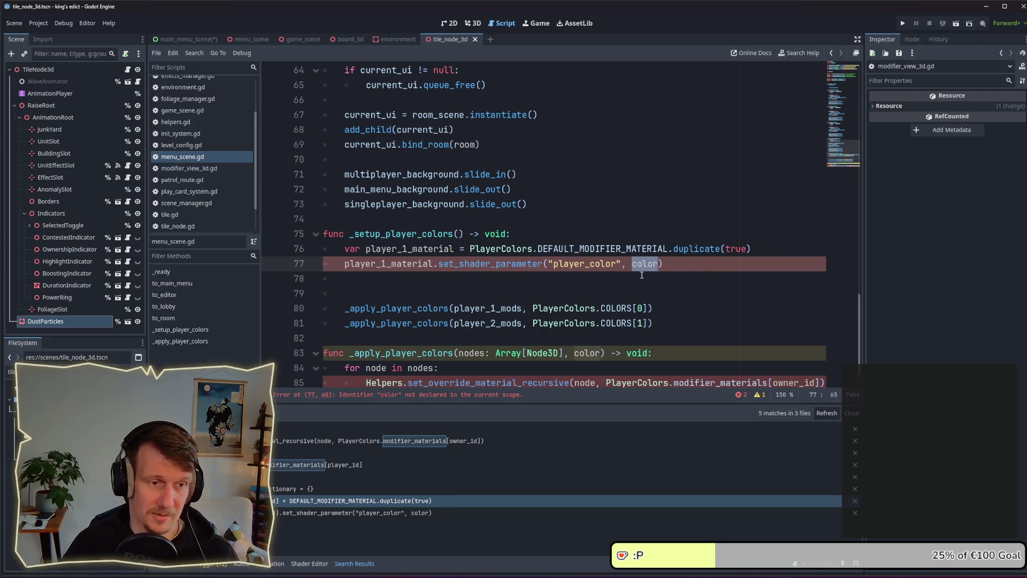
type("Ü")
type("layer_")
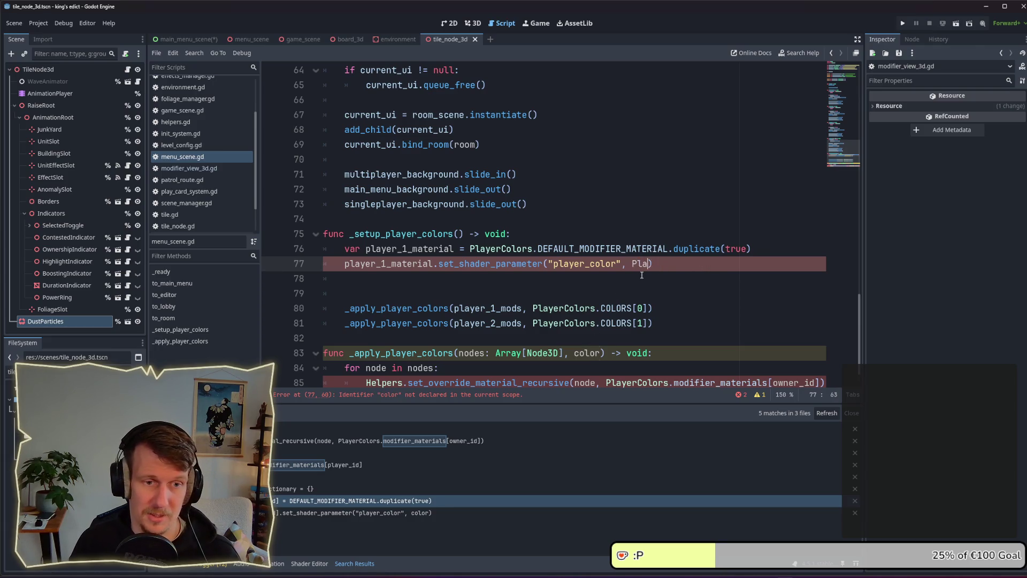
key("BackSpace")
type("Colo")
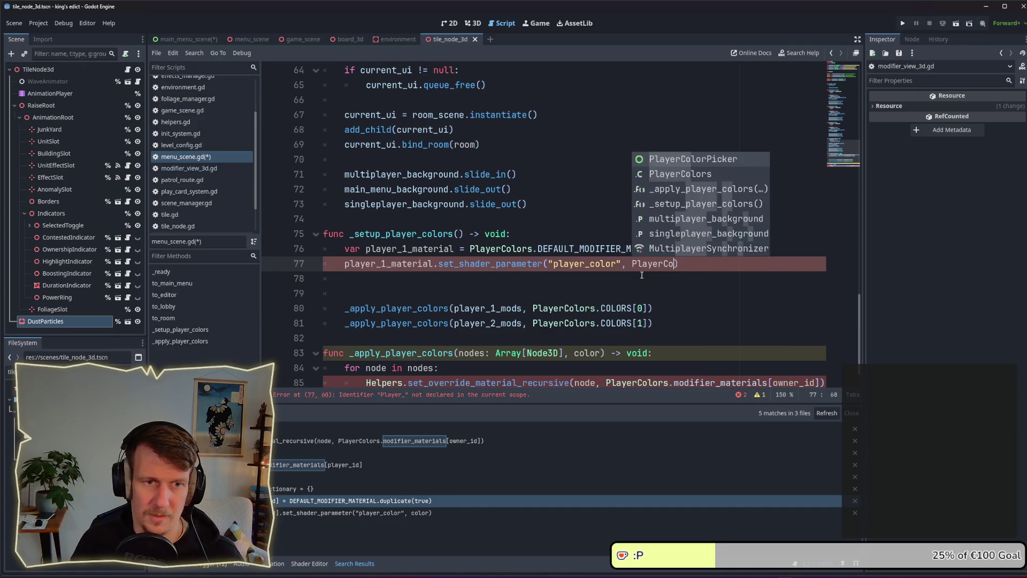
key("Return")
type(".Co")
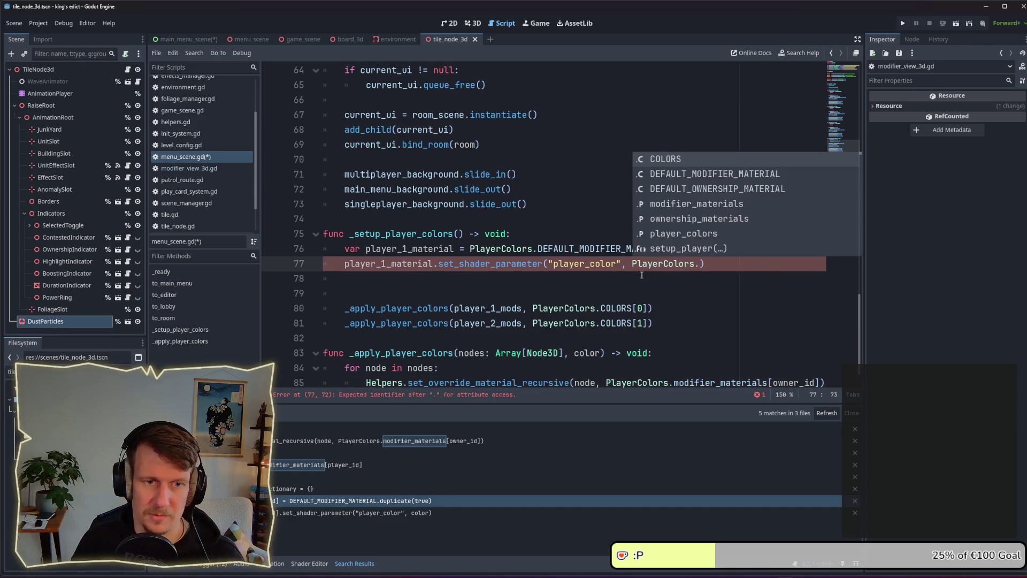
key("Return")
key("BackSpace")
key("BackSpace")
key("BackSpace")
type("OLORS")
type("[0")
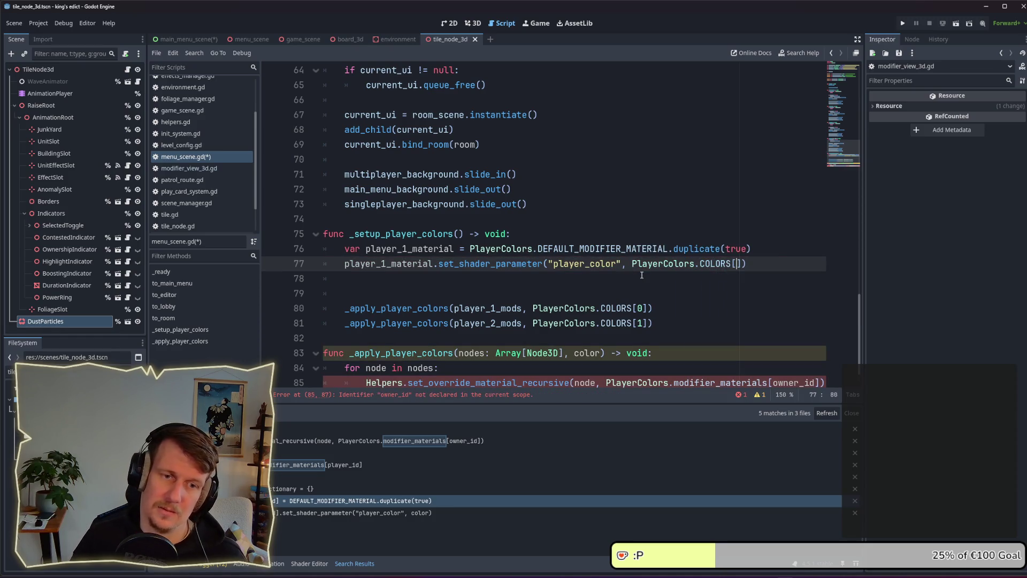
key("ctrl+s")
- Duplicate the two player 1 material lines into a new block below
mouse_move(752, 263)
left_mouse_down()
mouse_move(327, 236)
mouse_move(324, 249)
left_mouse_up()
key("ctrl+c")
left_click(358, 275)
key("Return")
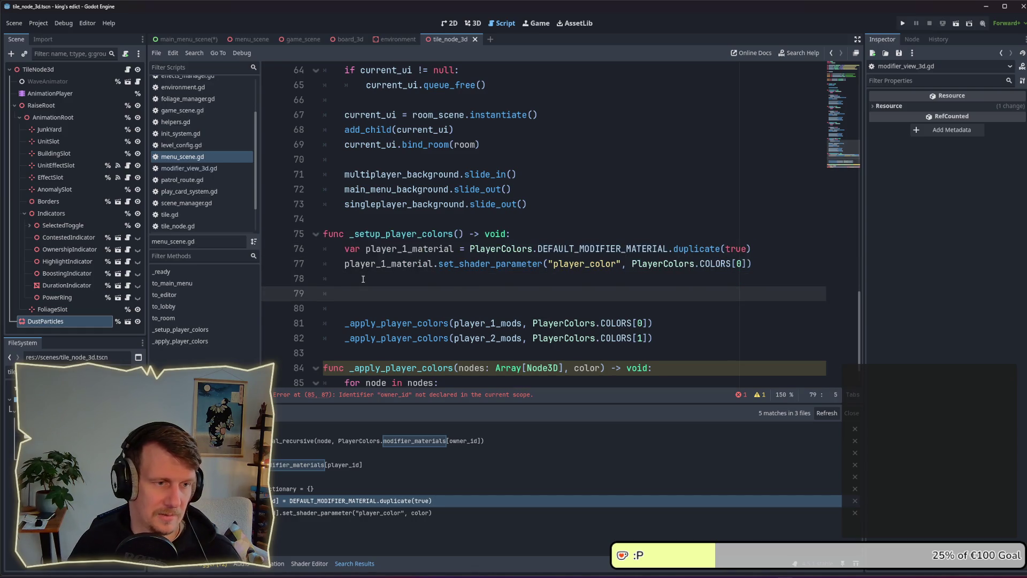
key("ctrl+v")
key("BackSpace")
- Rename the copied block to player_2_material and tint it with PlayerColors.COLORS[1]
left_click(409, 293)
key("BackSpace")
type("2")
left_click(384, 309)
key("BackSpace")
type("2")
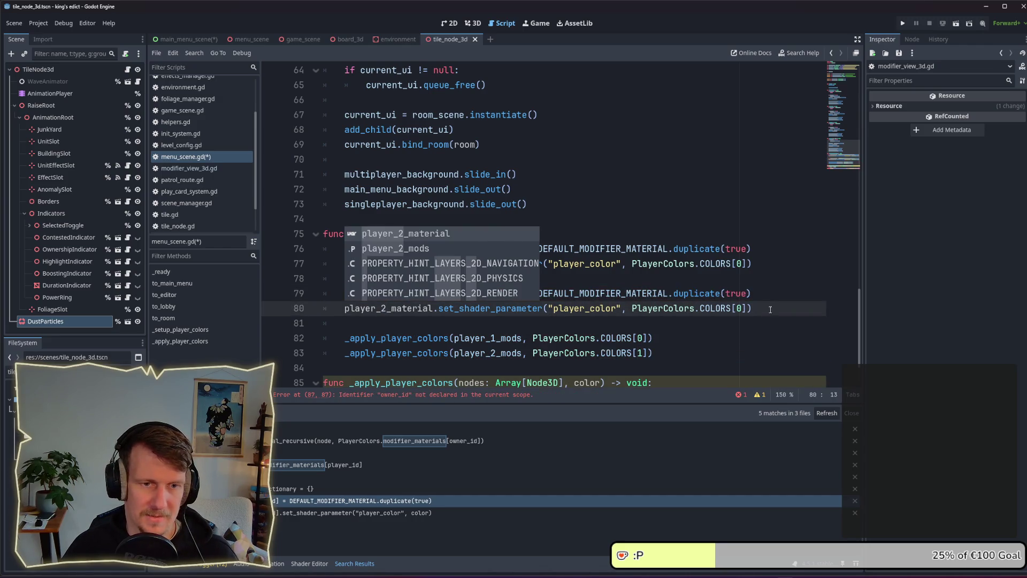
key("End")
double_click(738, 308)
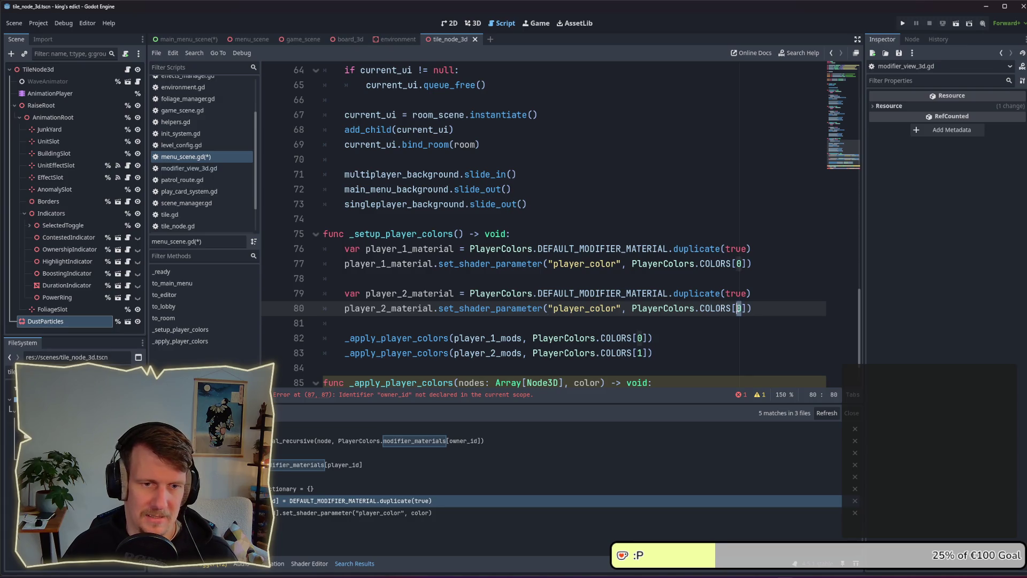
type("1")
left_click(617, 277)
scroll(618, 278, "down", 2)
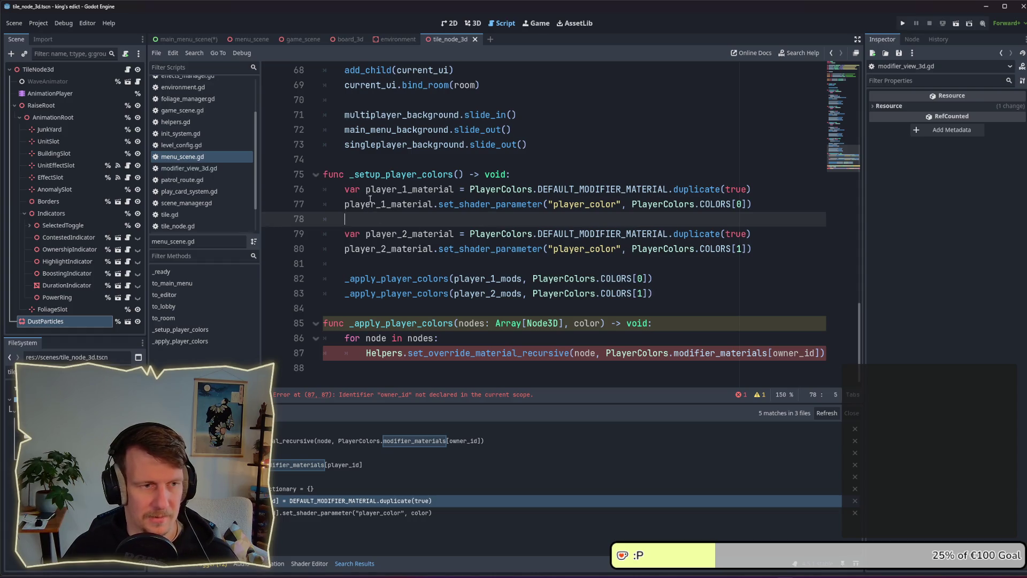
- Pass player_1_material and player_2_material to the two _apply_player_colors calls, then save
double_click(394, 189)
left_click(566, 278)
left_click_drag(533, 278, 649, 278)
key("ctrl+v")
double_click(404, 234)
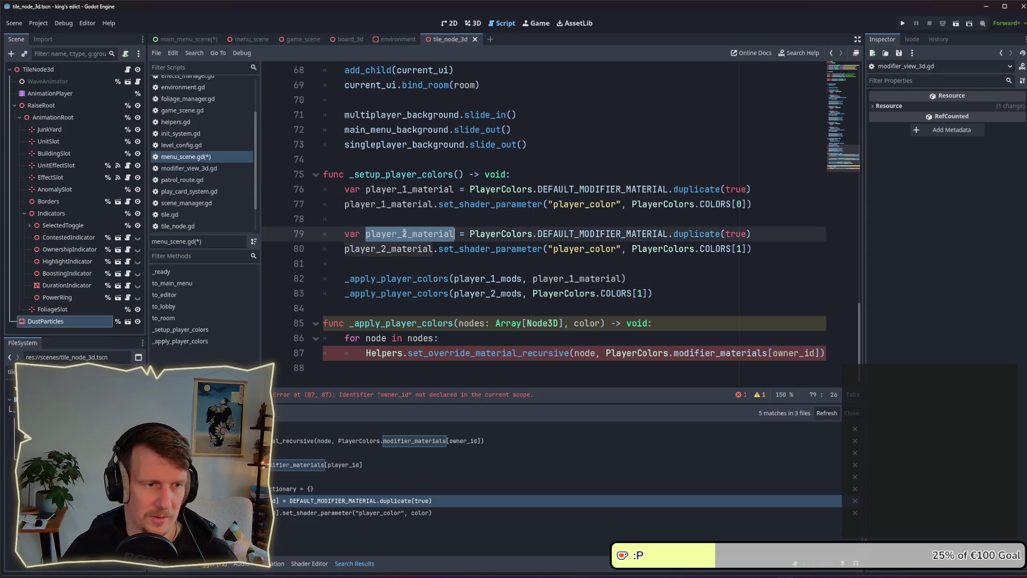
left_click(554, 293)
left_click_drag(533, 293, 649, 293)
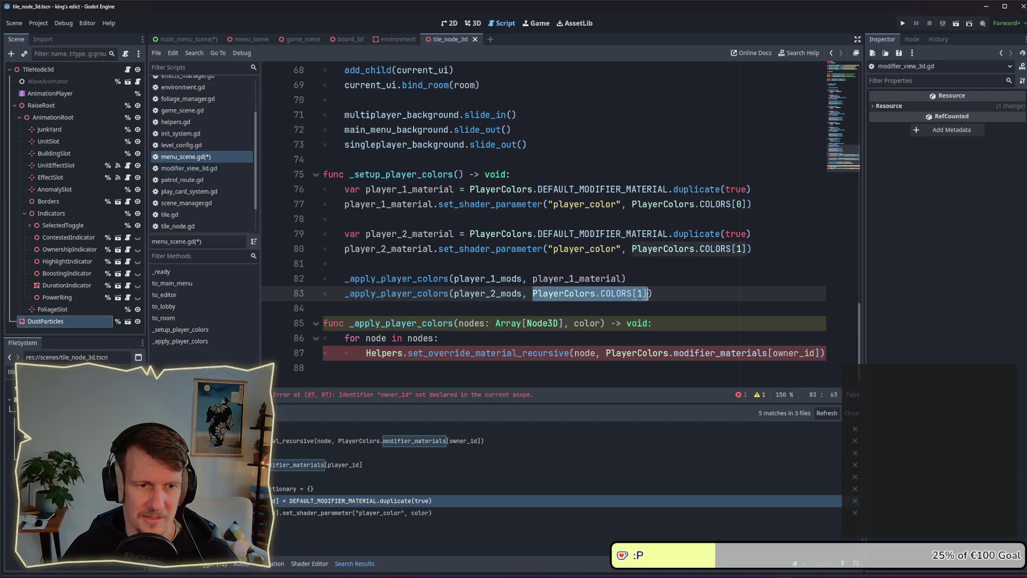
key("ctrl+v")
key("ctrl+s")
- Make _apply_player_colors take a material parameter replacing the modifier_materials lookup, save, and run
left_click(581, 303)
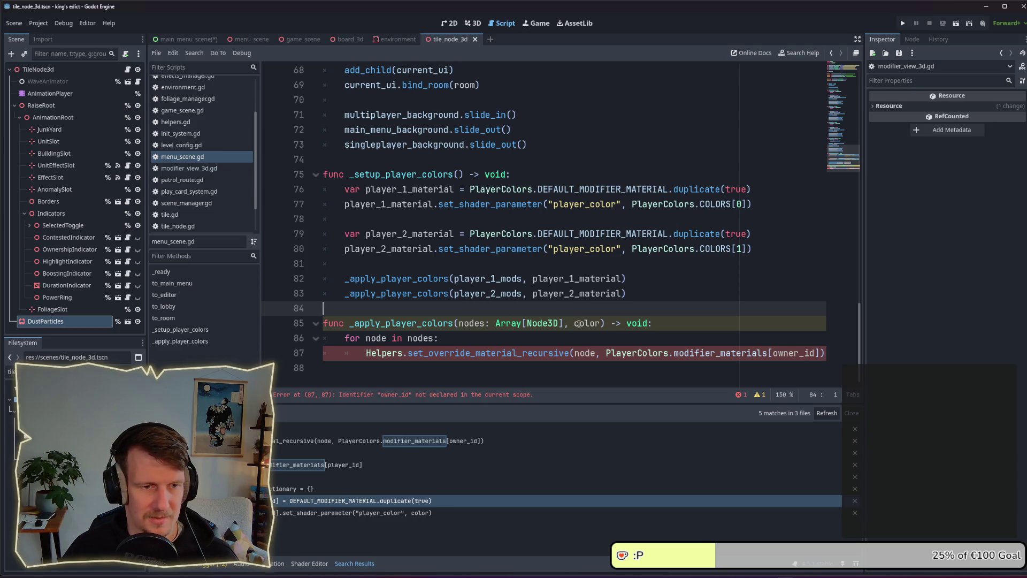
double_click(578, 323)
type("mat")
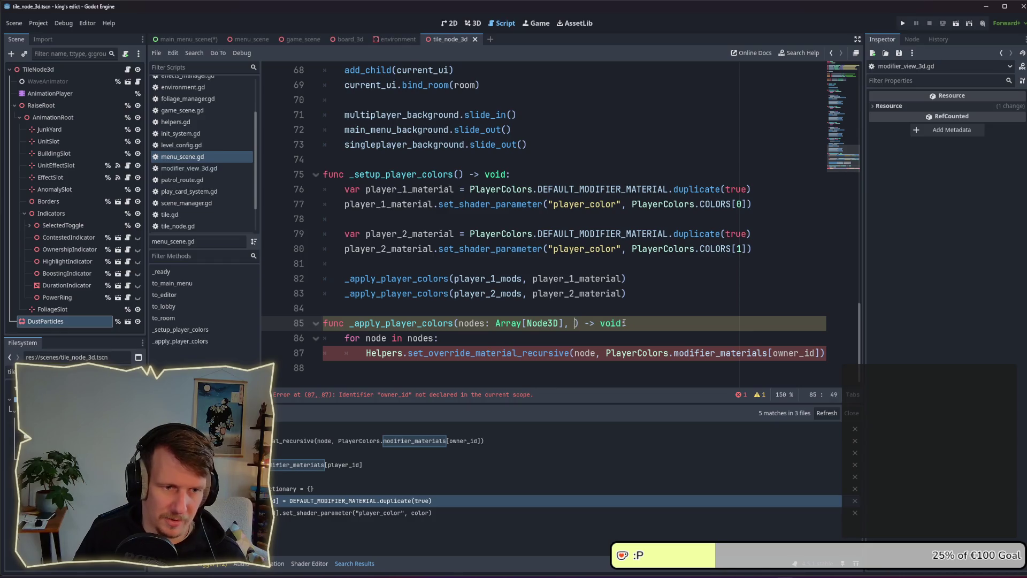
type("erial")
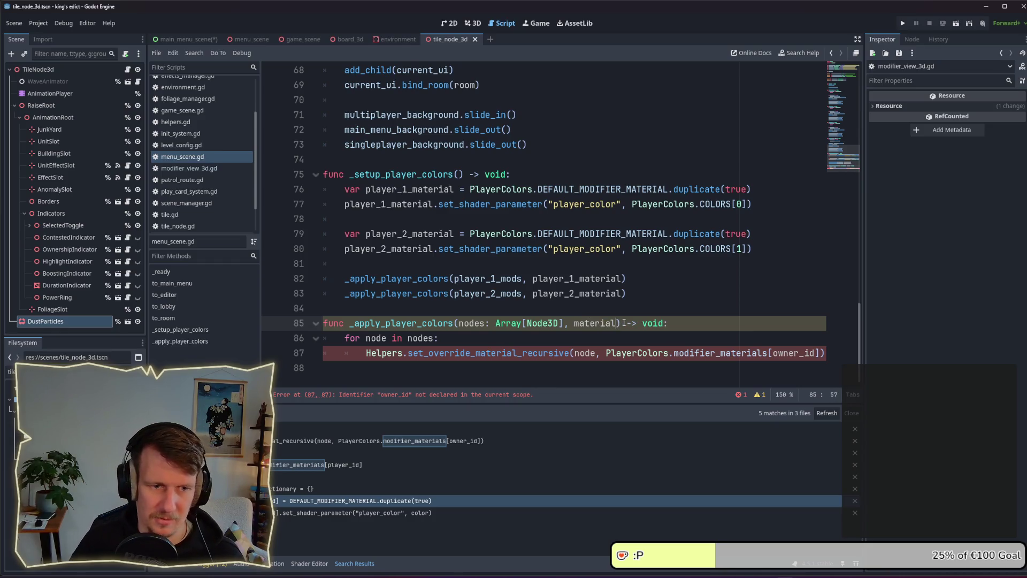
left_click(687, 352)
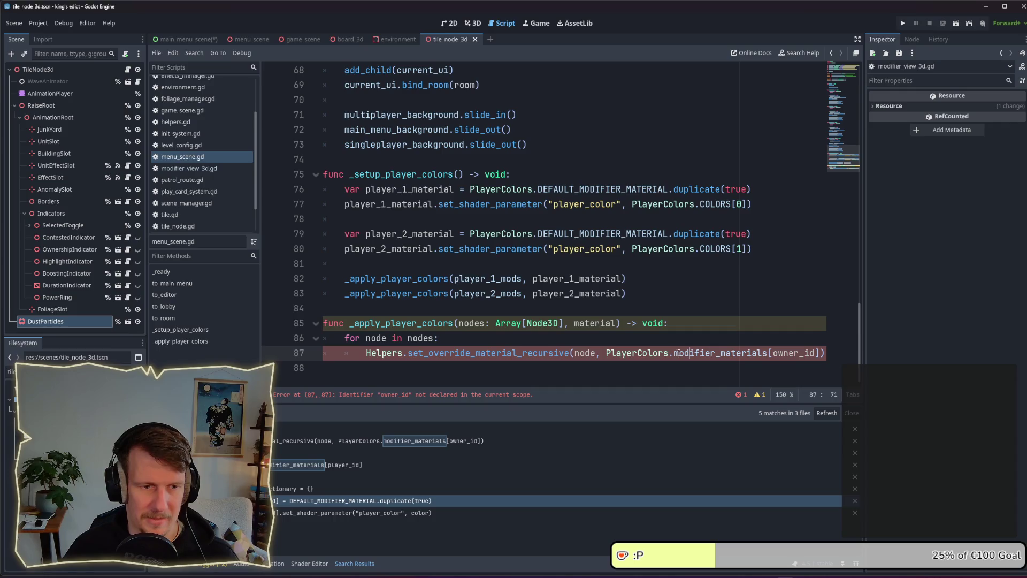
left_click_drag(606, 353, 821, 353)
key("BackSpace")
type("material")
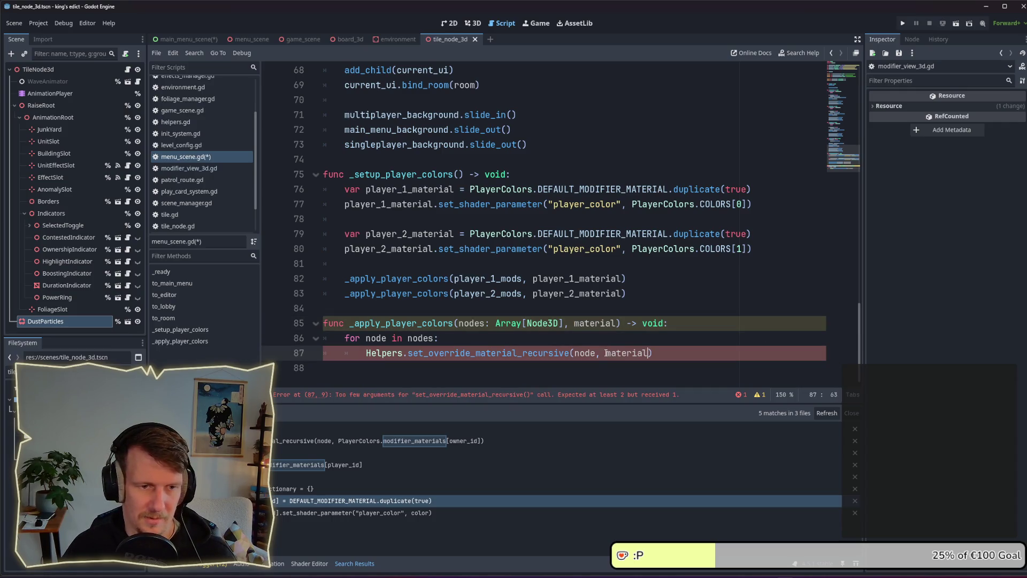
left_click(595, 342)
key("ctrl+s")
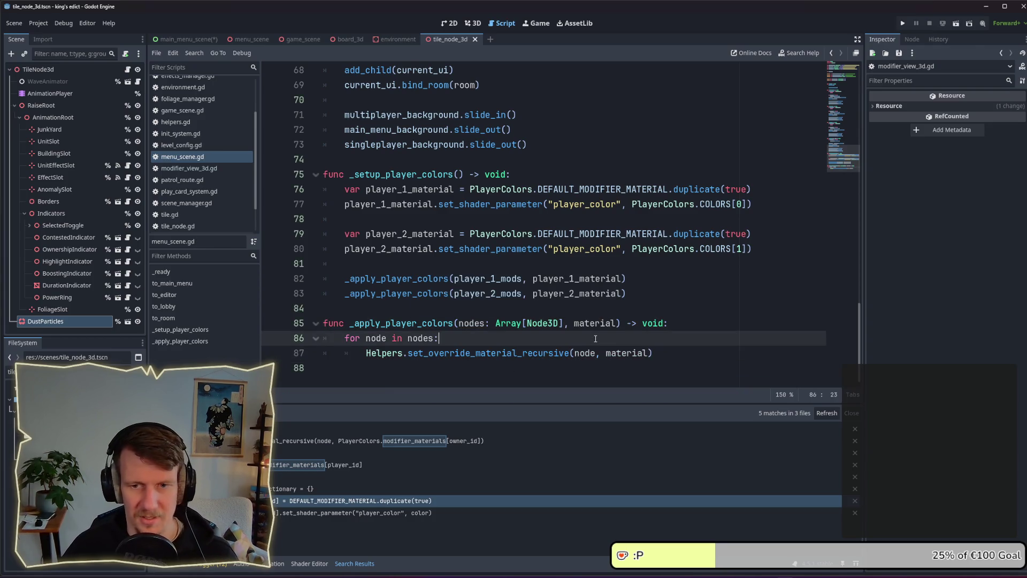
left_click(586, 310)
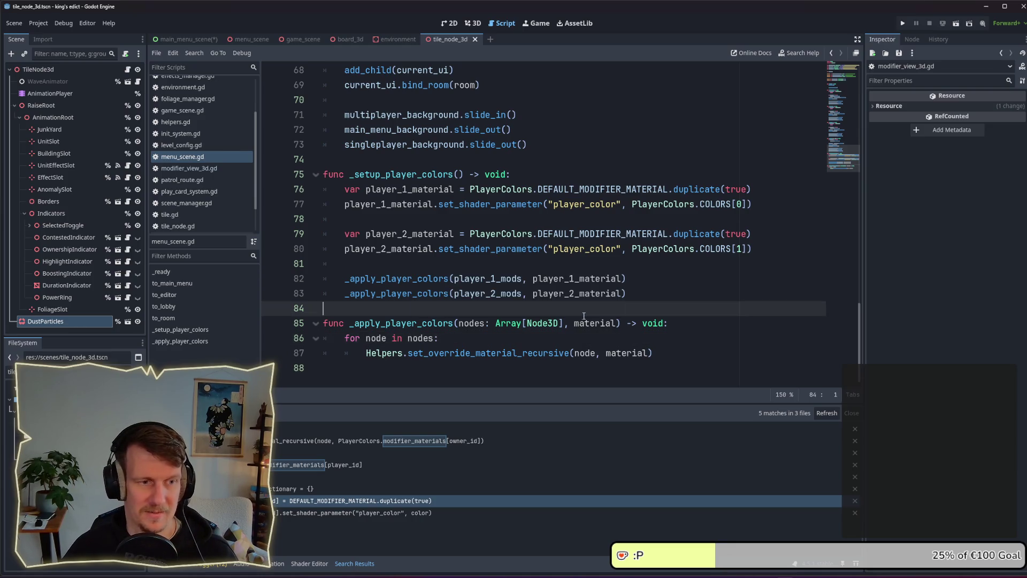
left_click(904, 23)
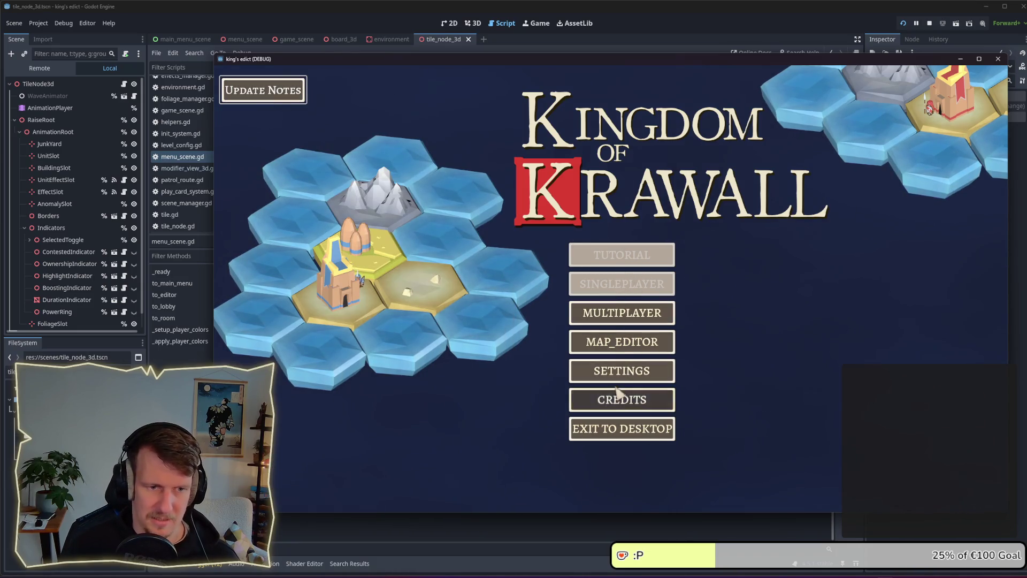
- Check the settings screen in the debug game, return to the main menu, and reposition the window
left_click(615, 370)
left_click(774, 96)
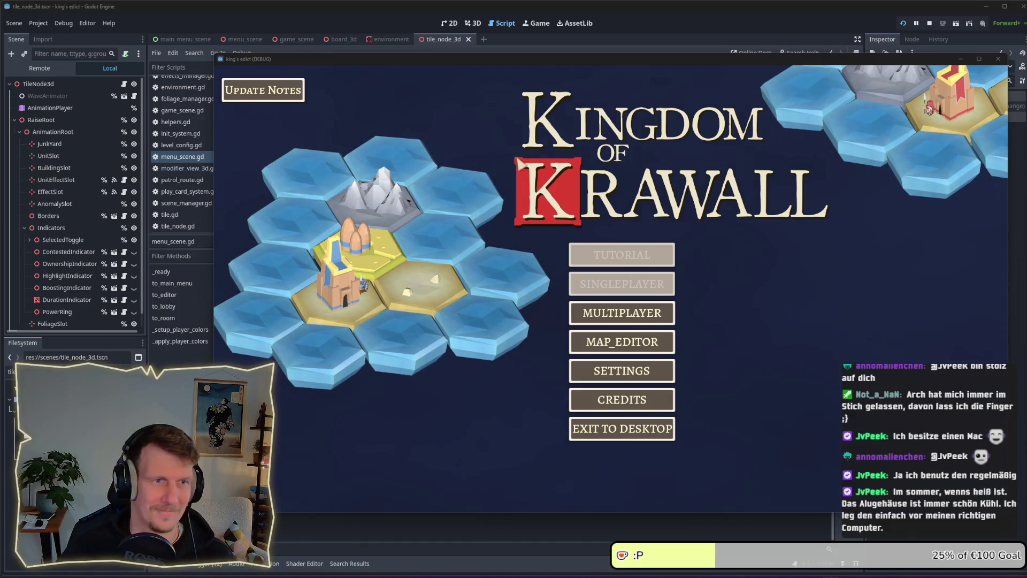
left_click_drag(634, 62, 584, 67)
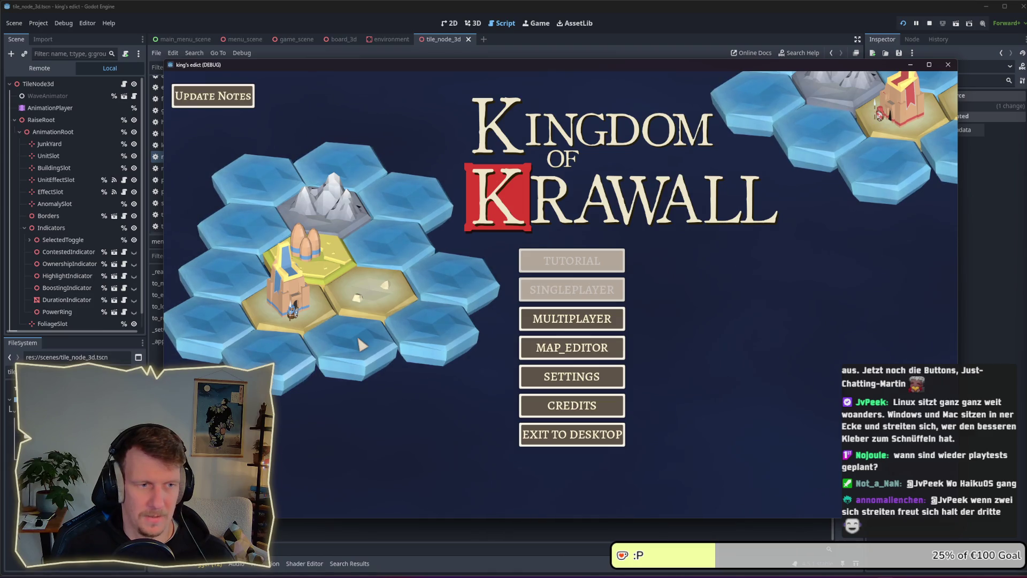
key("alt+Tab")
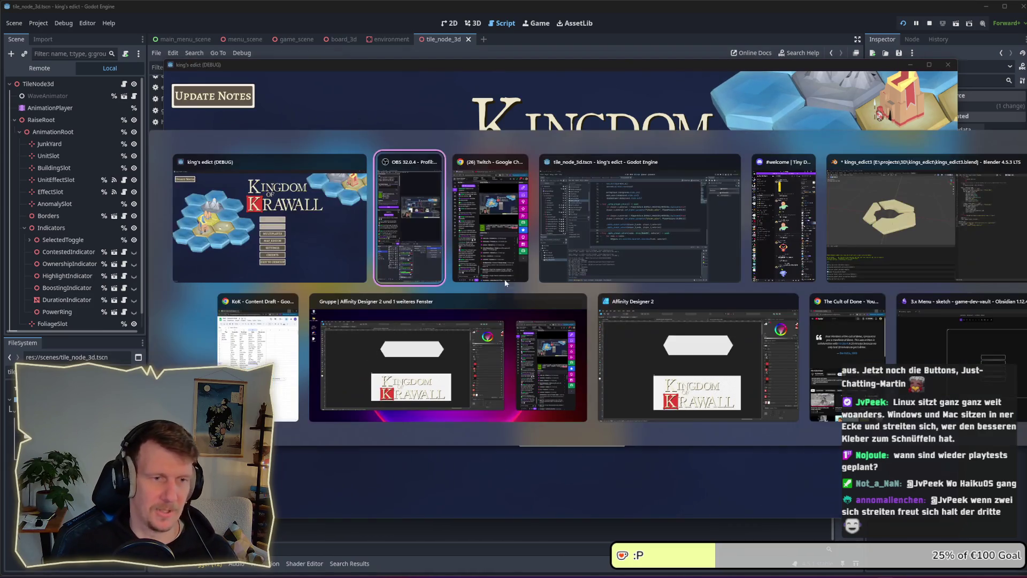
- Return to the editor and bring up the menu_scene's hex tiles in the viewport
key("alt+Tab")
left_click(599, 261)
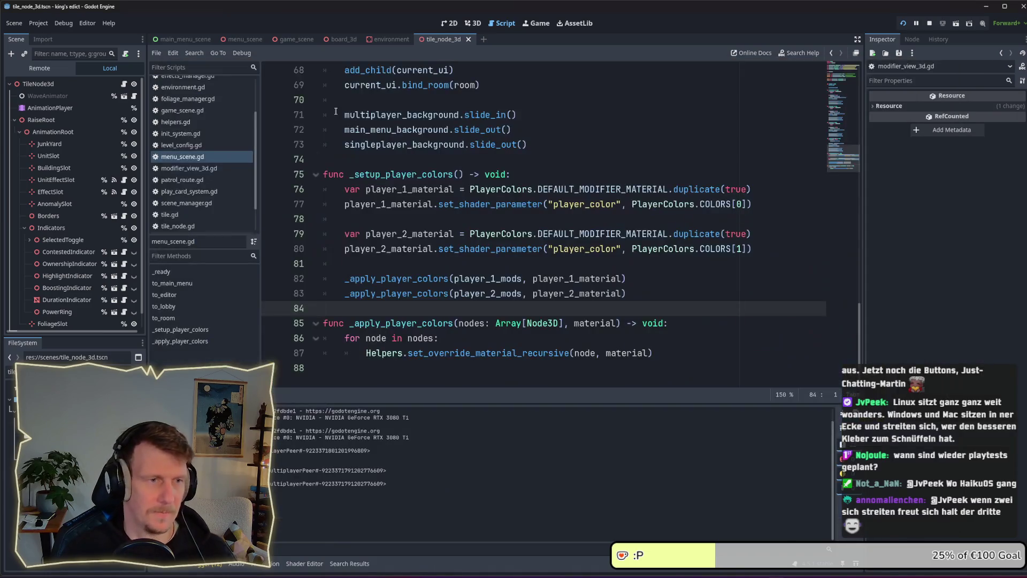
left_click(469, 24)
left_click(446, 25)
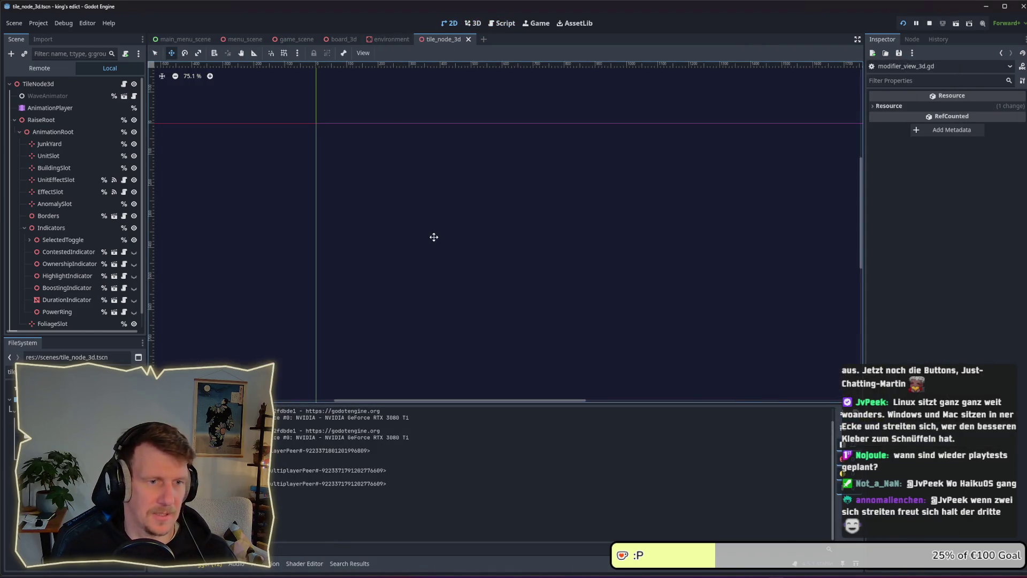
left_click(296, 38)
left_click(243, 39)
mouse_move(375, 279)
left_mouse_down()
mouse_move(491, 271)
mouse_move(585, 202)
mouse_move(440, 211)
mouse_move(407, 255)
mouse_move(381, 263)
left_mouse_up()
scroll(440, 211, "down", 3)
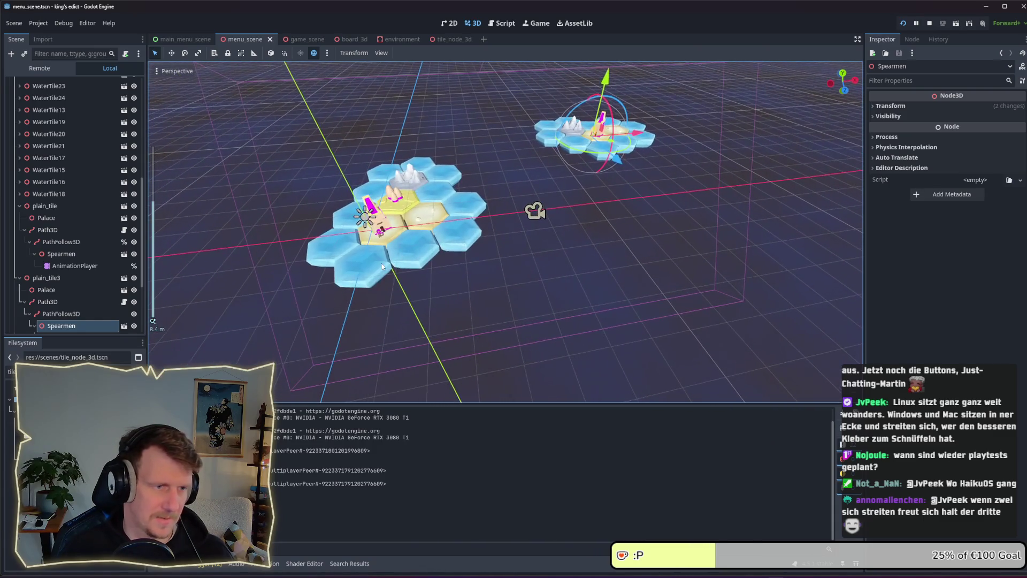
- Duplicate plain_tile2 as plain_tile5 and nudge WaterTile2 down-right
left_click(382, 265)
left_click(428, 220)
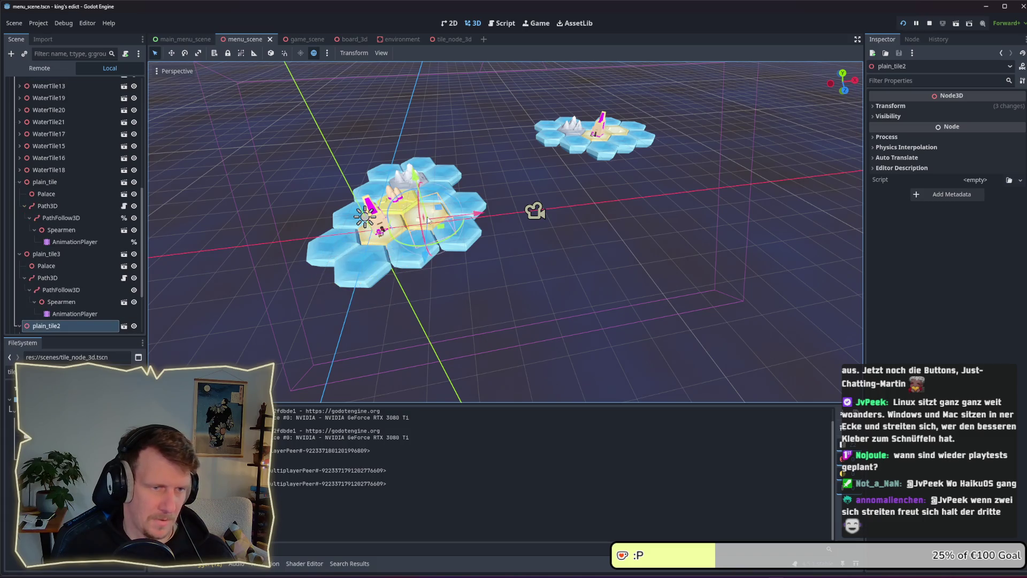
key("ctrl+d")
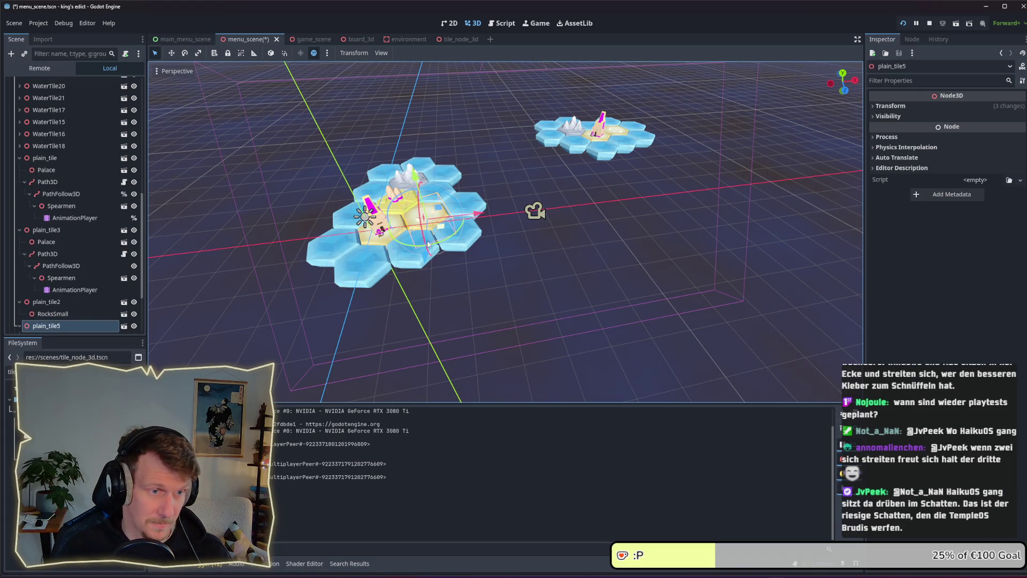
left_click(428, 261)
mouse_move(430, 266)
left_mouse_down()
mouse_move(467, 282)
mouse_move(426, 222)
mouse_move(426, 261)
left_mouse_up()
left_click(426, 221)
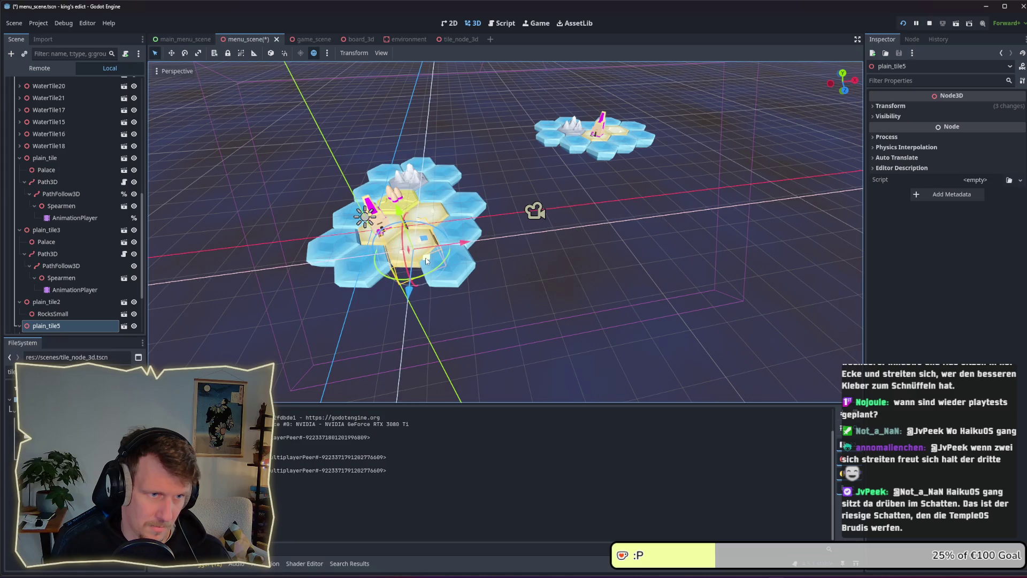
- Move WaterTile6 down-left and duplicate WaterTile9 as WaterTile25
left_click(372, 278)
mouse_move(373, 278)
left_mouse_down()
mouse_move(318, 300)
mouse_move(367, 323)
mouse_move(408, 302)
left_mouse_up()
left_click(318, 301)
key("ctrl+d")
left_click(353, 327)
- Fine-tune the positions of WaterTile6, WaterTile25 and WaterTile2
left_click_drag(353, 327, 352, 325)
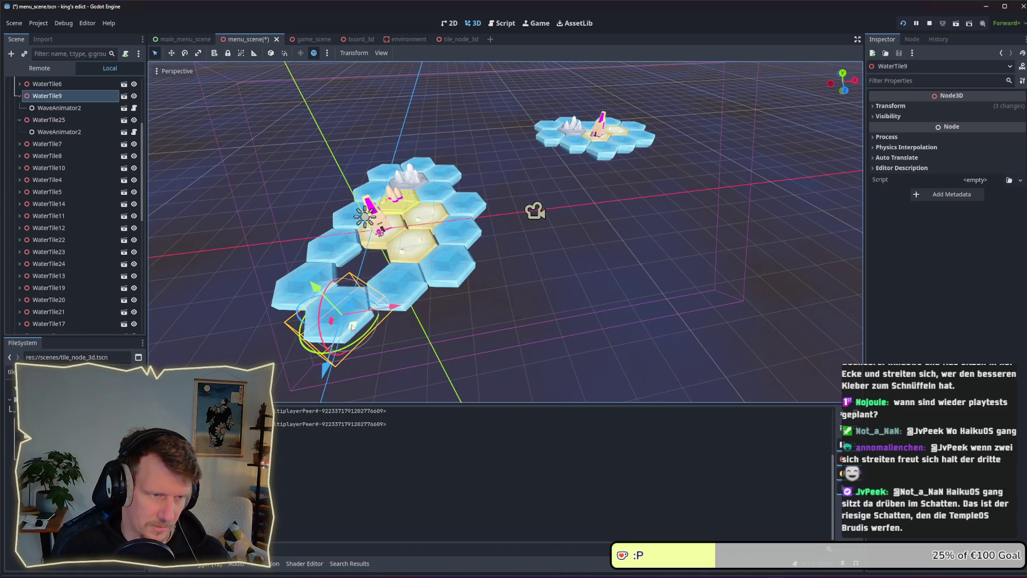
left_click(294, 283)
left_click_drag(315, 296, 319, 300)
left_click(407, 300)
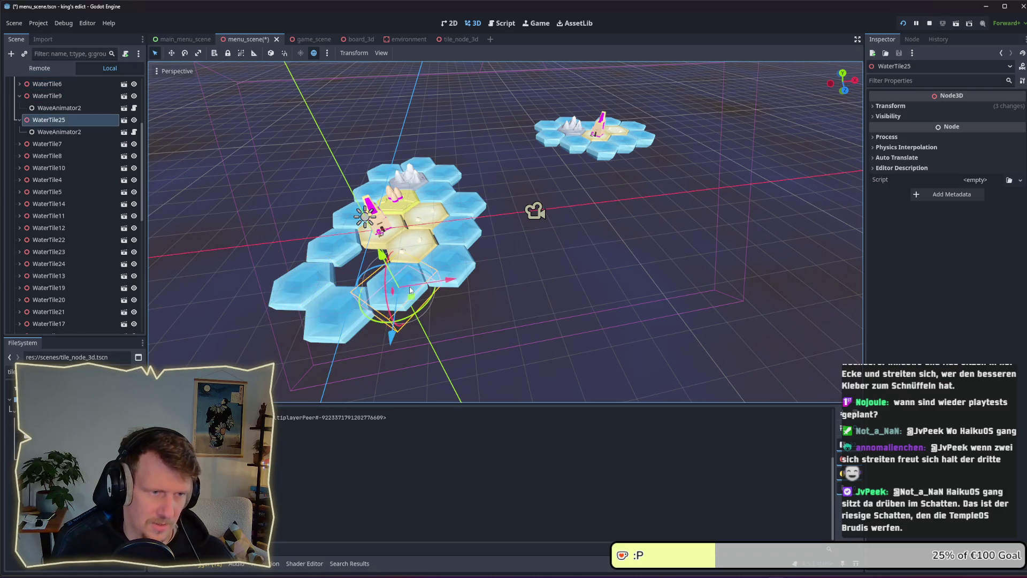
left_click_drag(406, 299, 415, 302)
left_click(460, 267)
left_click_drag(469, 278, 416, 298)
left_click(405, 295)
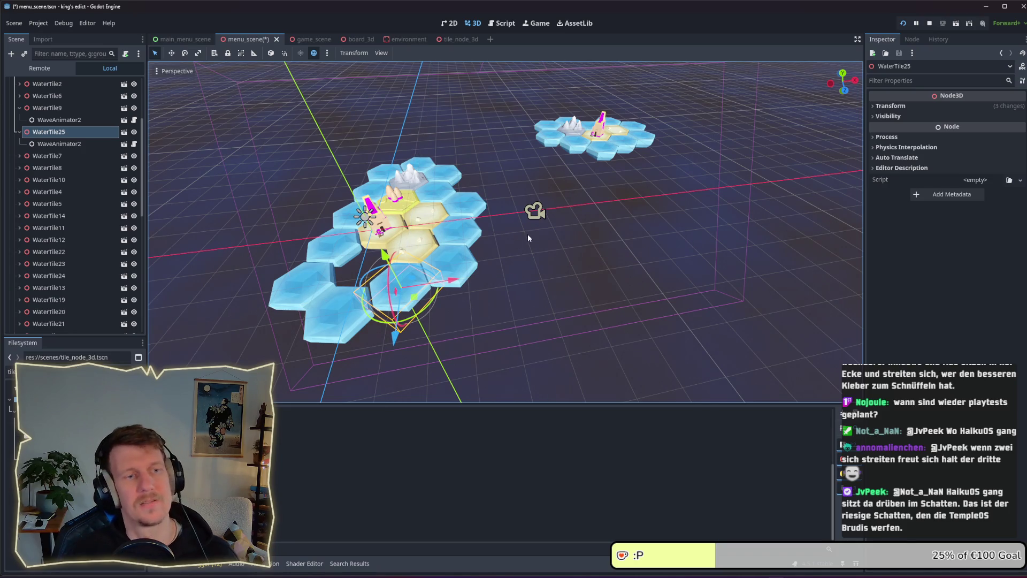
- Try moving plain_tile2 down-left, then return it up-right to its spot
left_click(394, 200)
left_click(394, 199)
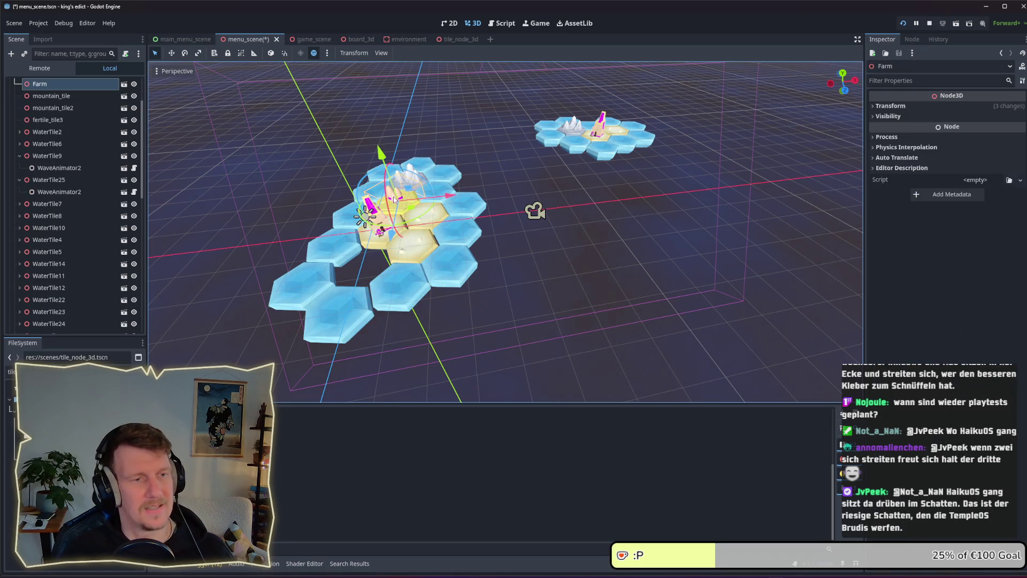
left_click(422, 217)
left_click_drag(422, 217, 375, 277)
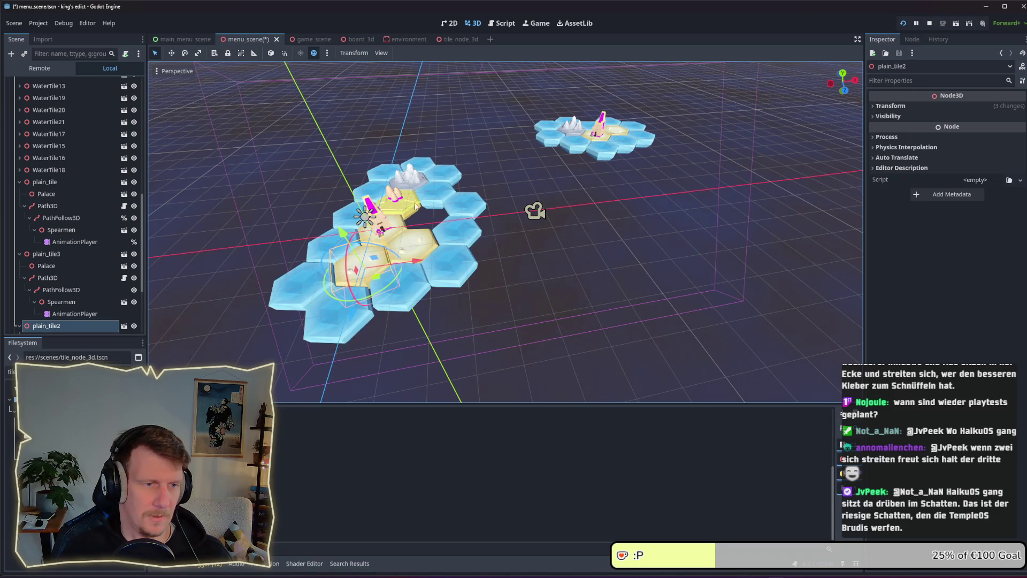
left_click(411, 188)
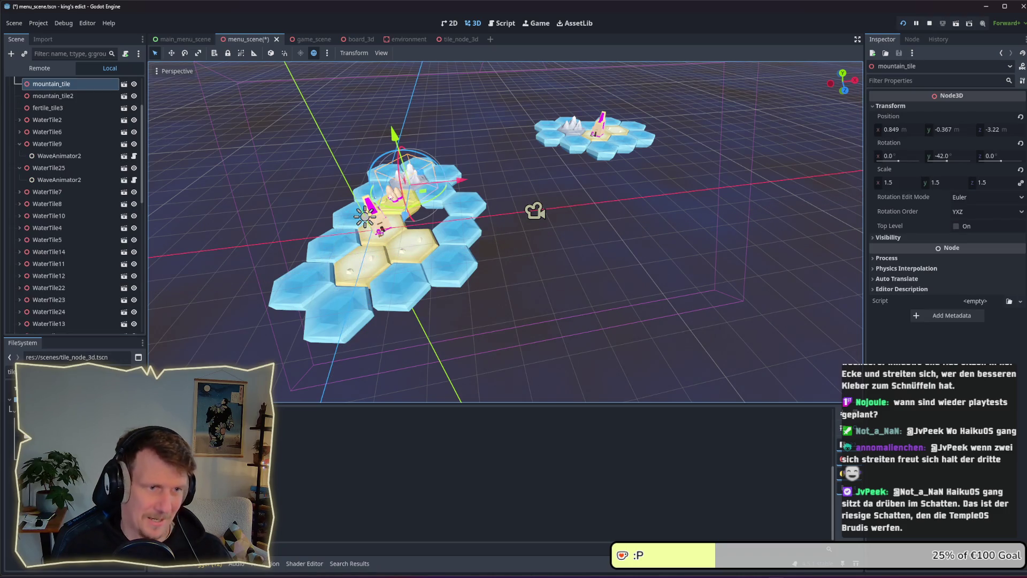
left_click(395, 273)
mouse_move(394, 273)
left_mouse_down()
mouse_move(390, 252)
mouse_move(434, 229)
left_mouse_up()
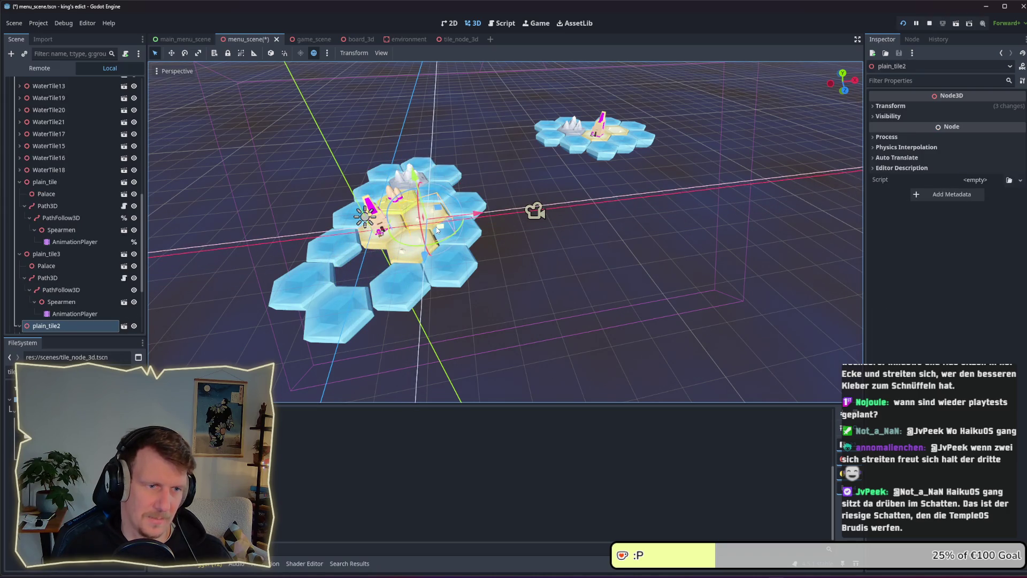
- Add mountain_tile3 as a copy placed down-left, save the scene, and relaunch the game
left_click(400, 178)
key("ctrl+d")
mouse_move(400, 178)
left_mouse_down()
mouse_move(382, 287)
mouse_move(351, 252)
left_mouse_up()
key("ctrl+s")
left_click(927, 23)
key("F5")
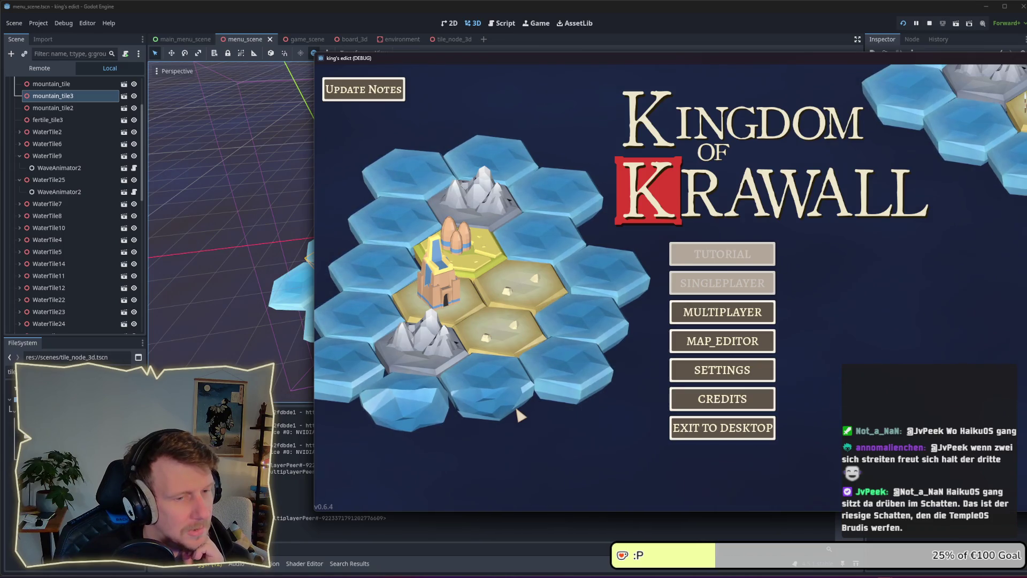
- Lower the Camera3D's Near clipping distance in the Inspector
scroll(70, 124, "up", 3)
left_click(43, 96)
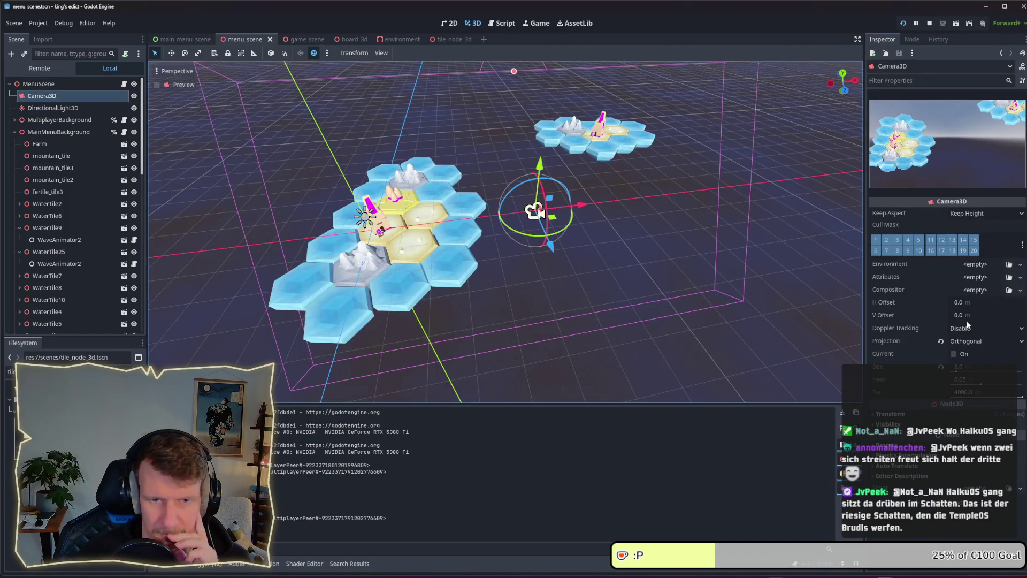
left_click(983, 380)
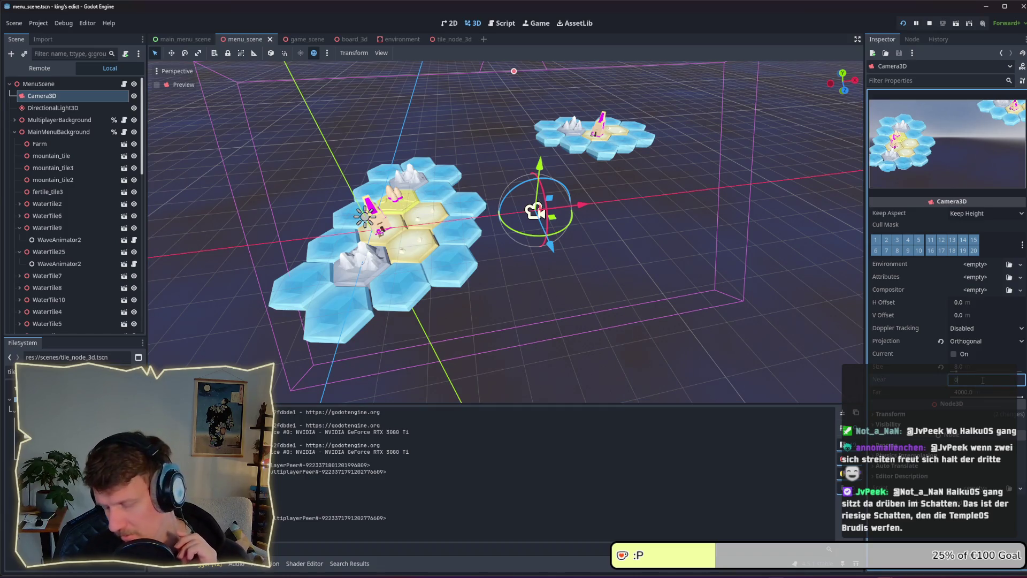
key("Return")
- Restart the debug run to check the menu, then close the game window
key("F5")
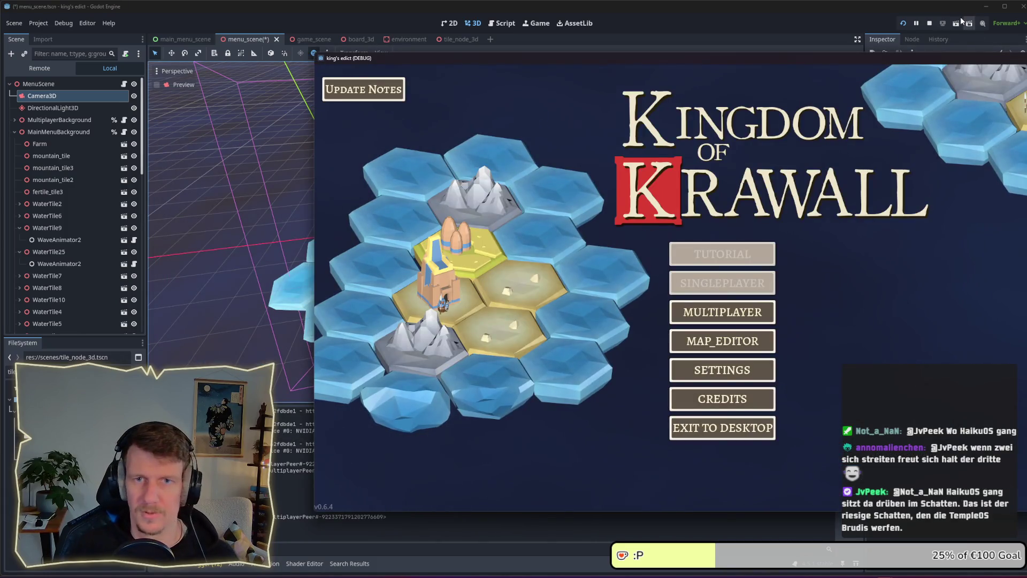
left_click(928, 24)
key("F5")
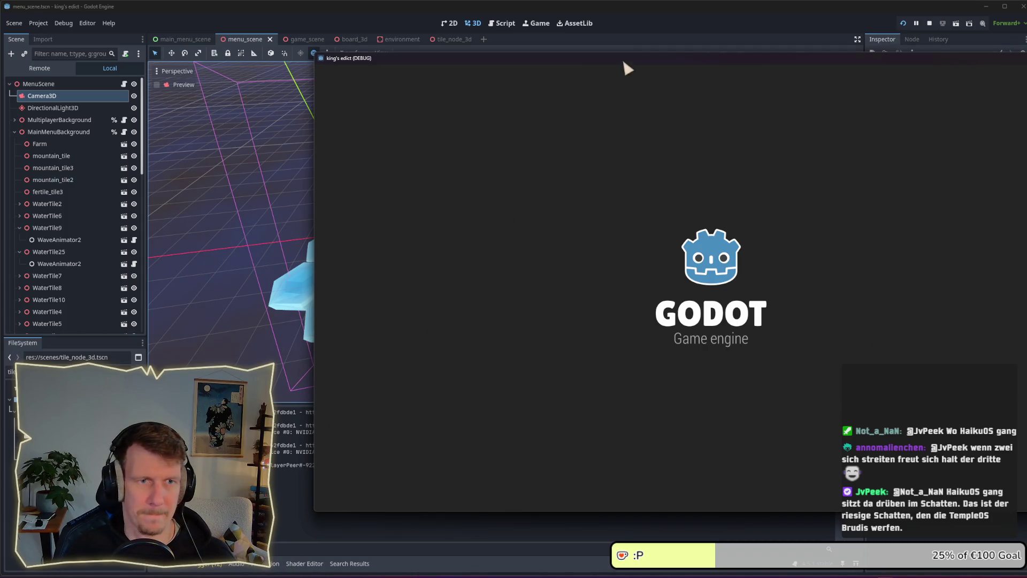
left_click_drag(623, 60, 497, 73)
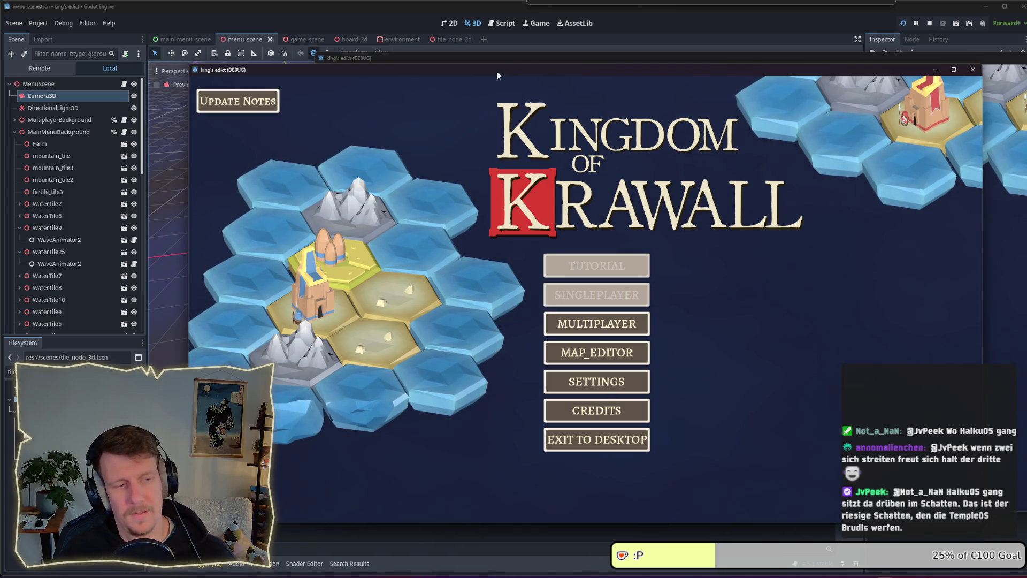
left_click(975, 70)
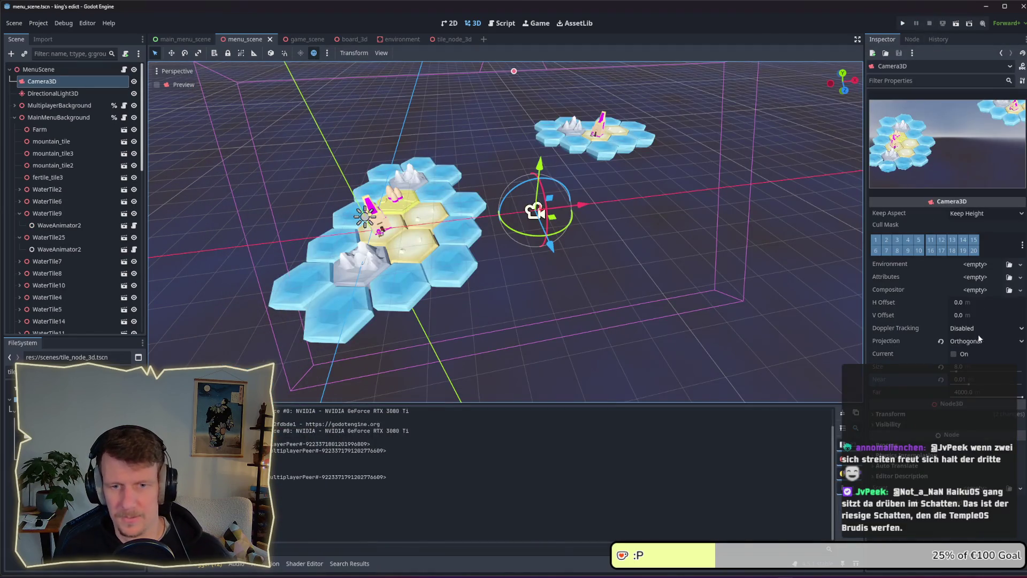
- Enter 0 as the camera's Near distance (clamped to 0.001), save, and test it in a debug run
left_click(970, 379)
type("0")
key("Return")
key("ctrl+s")
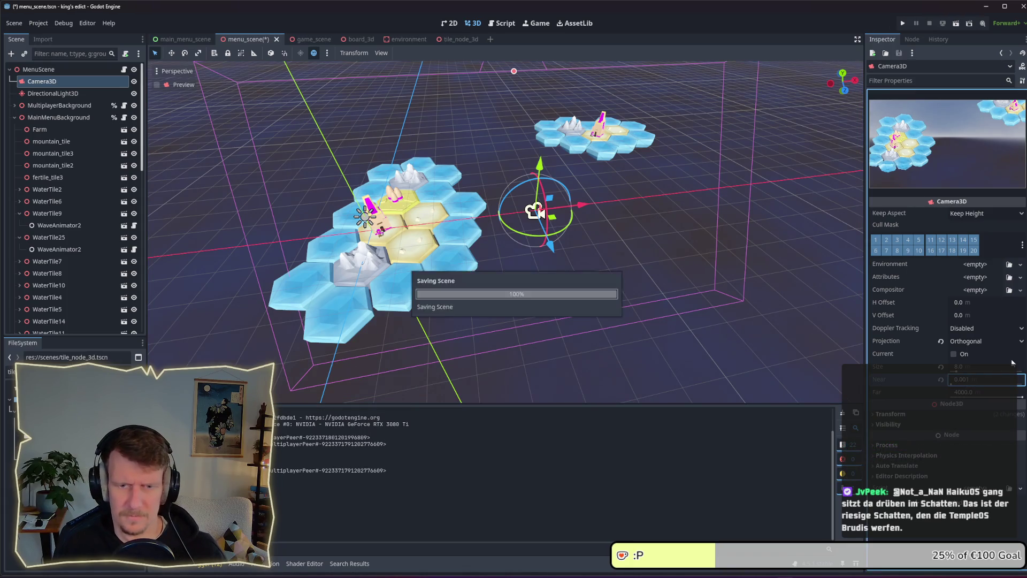
left_click(904, 23)
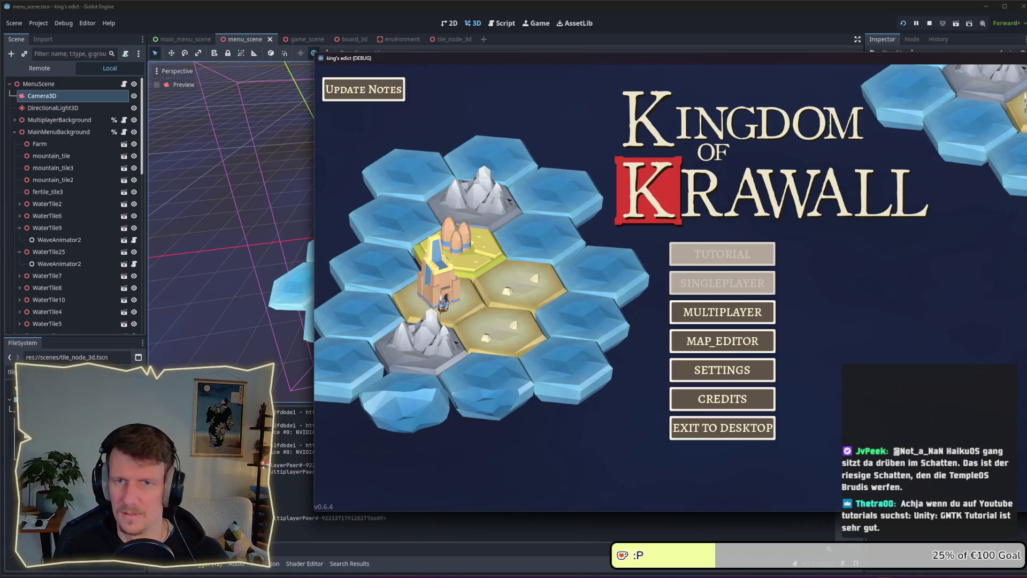
left_click(929, 24)
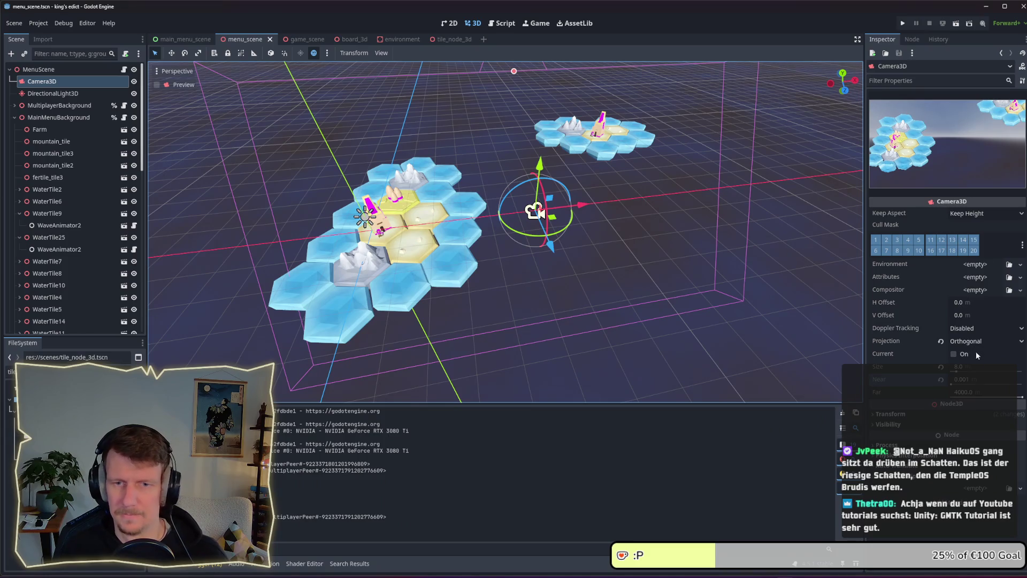
- Set the menu camera's Near clipping distance to 0.1, then save and run the scene
left_click(978, 379)
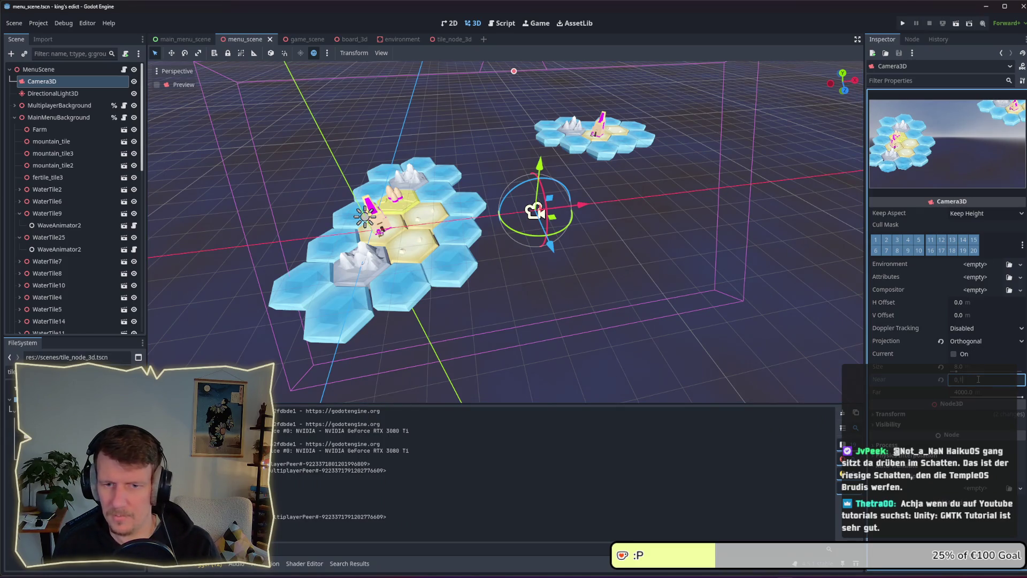
key("Return")
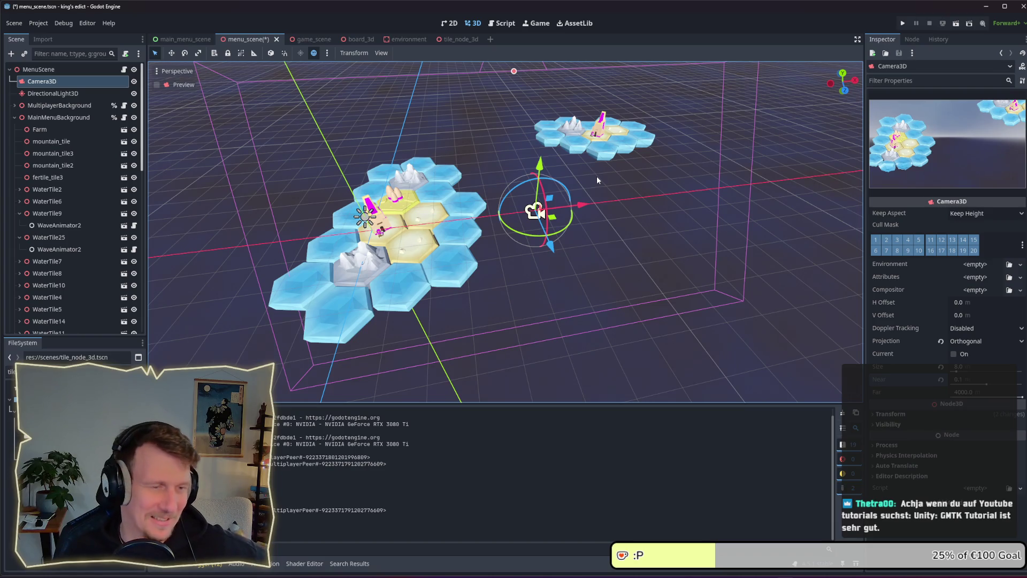
left_click(903, 23)
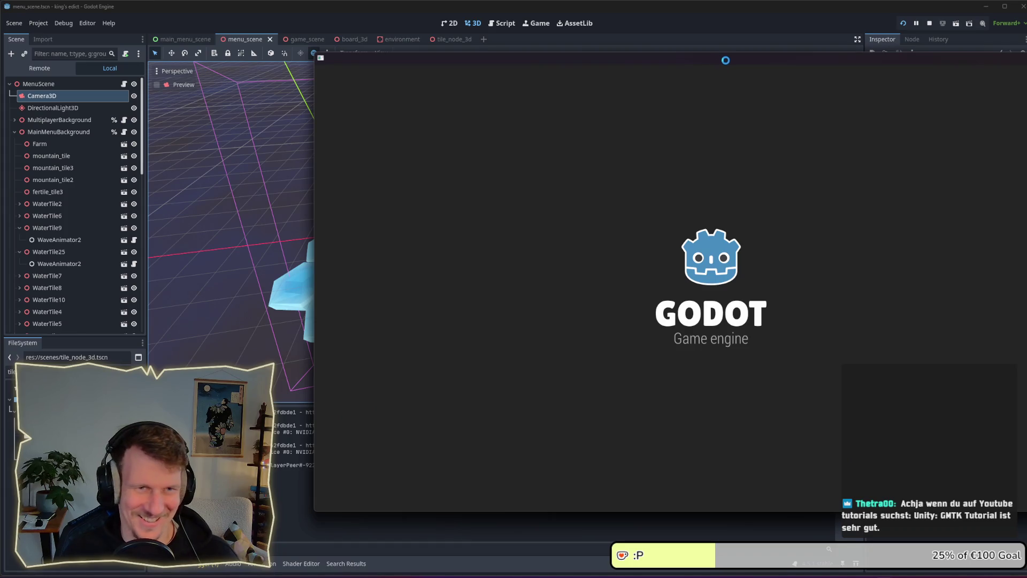
- Move the game window left and switch between the editor and the running Kingdom of Krawall menu
left_click_drag(727, 56, 556, 64)
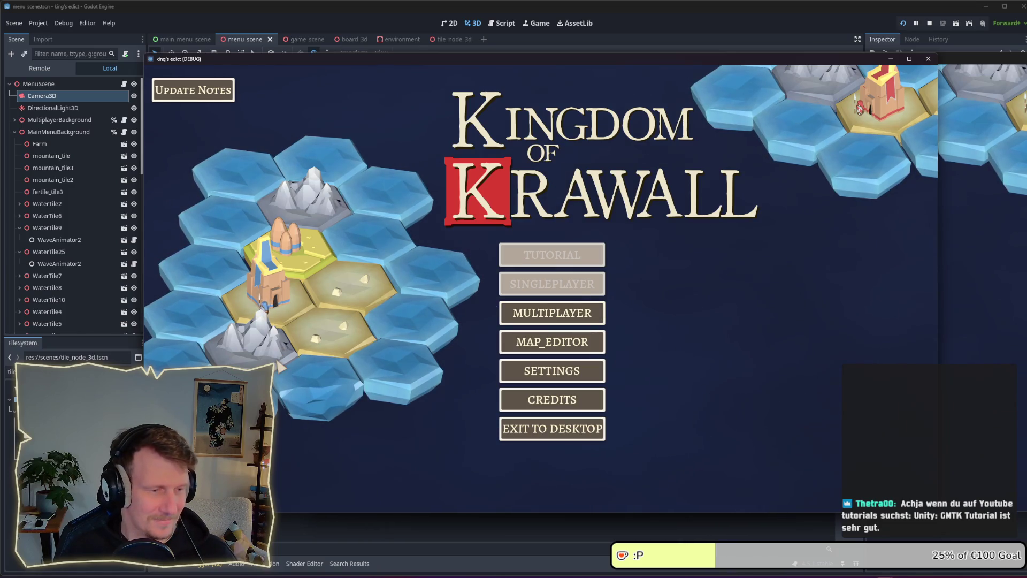
key("alt+Tab")
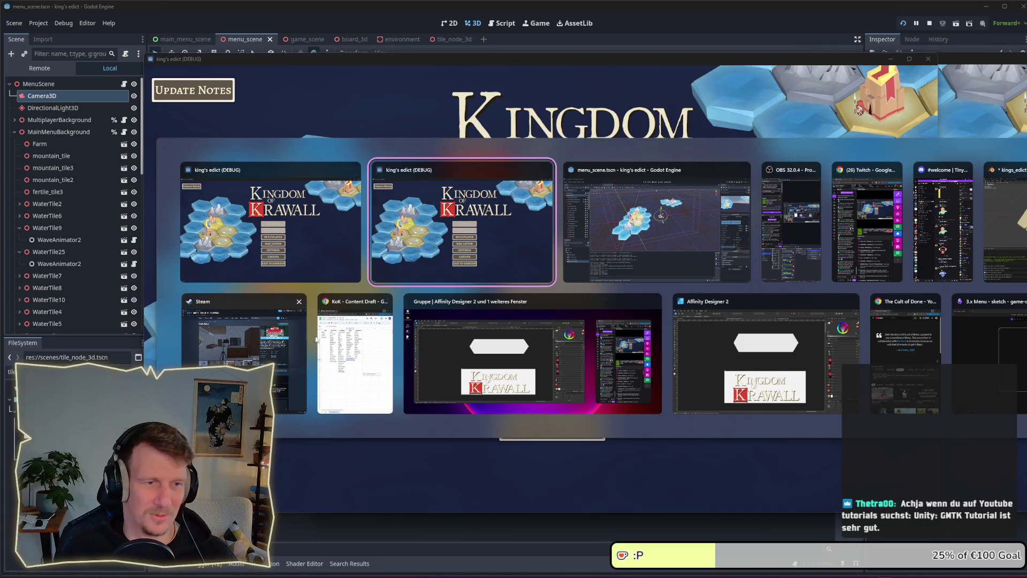
left_click(665, 239)
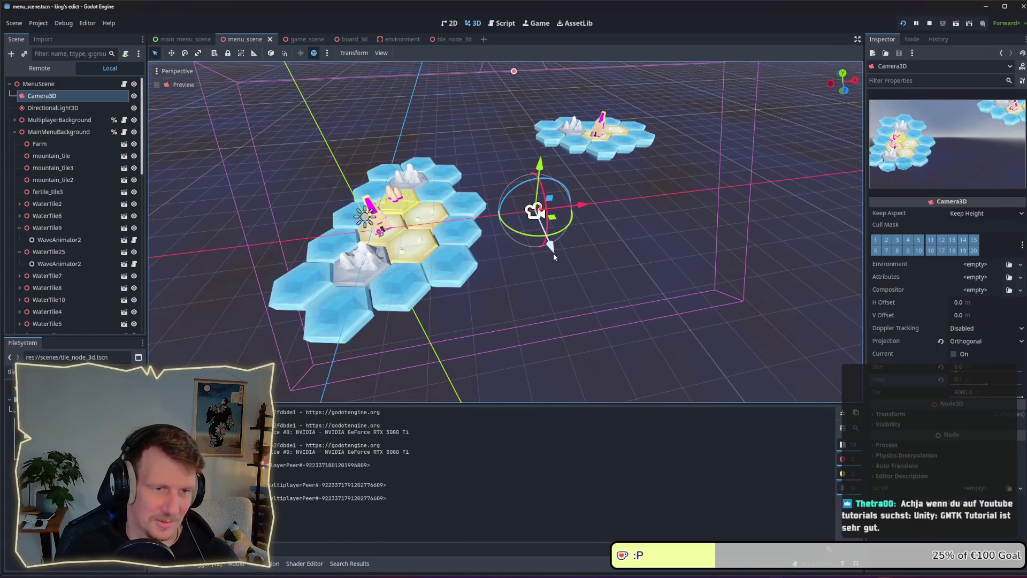
key("alt+Tab")
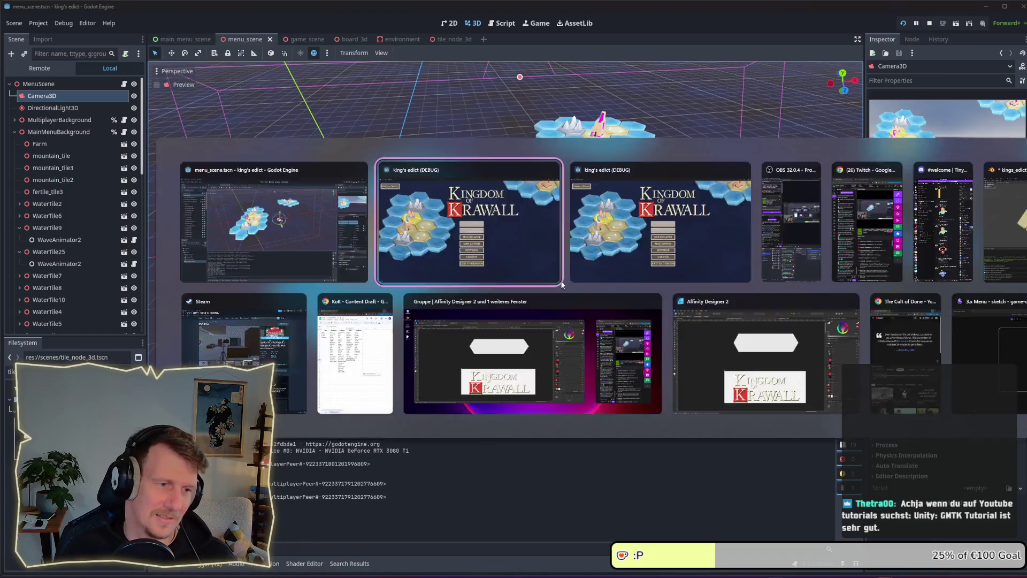
key("alt+Tab")
left_click_drag(565, 278, 567, 284)
key("alt+Tab")
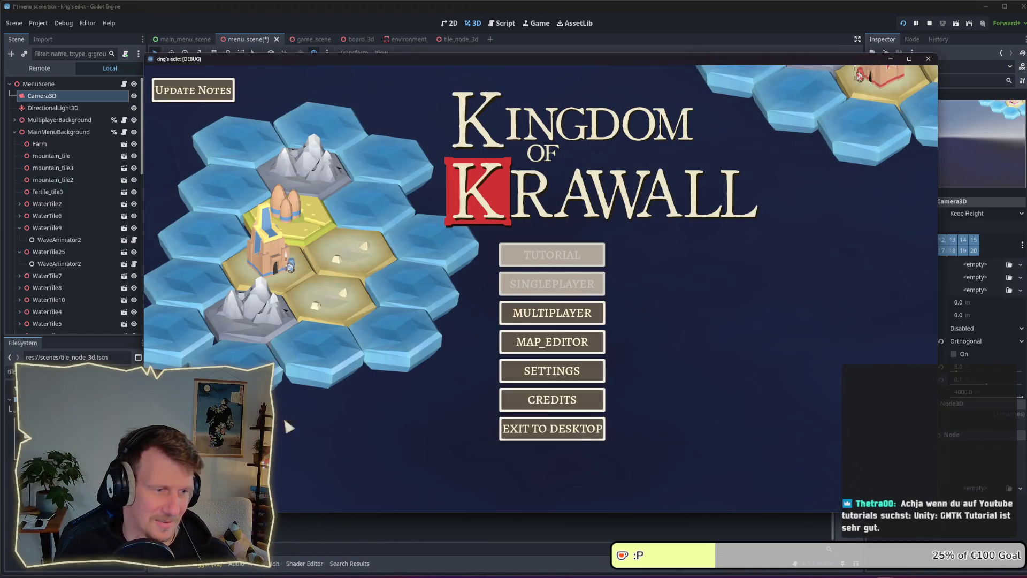
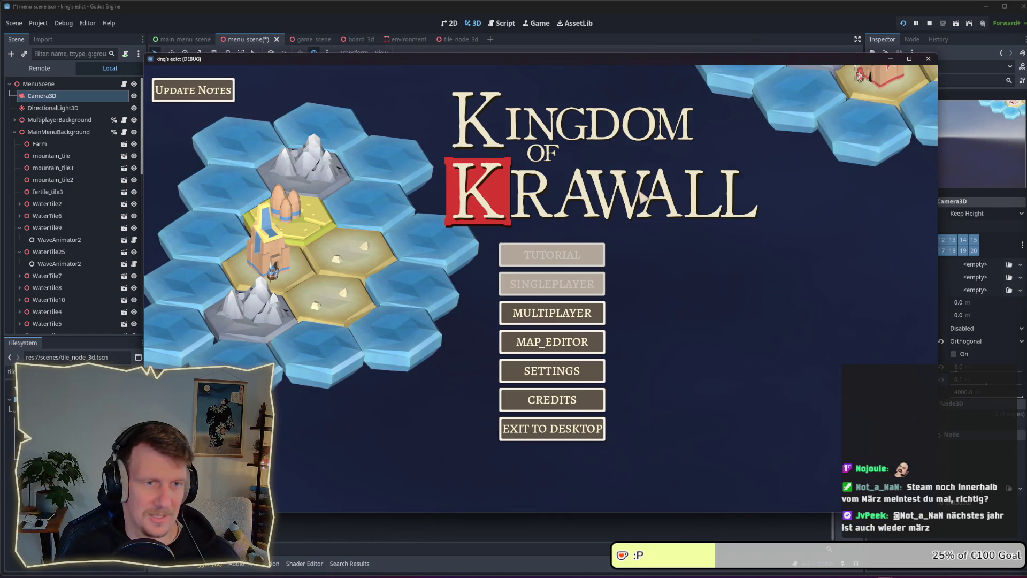
- Launch the game with F5, stop it with F8, relaunch it, then return to the menu scene editor
key("alt+Tab")
key("alt+Tab")
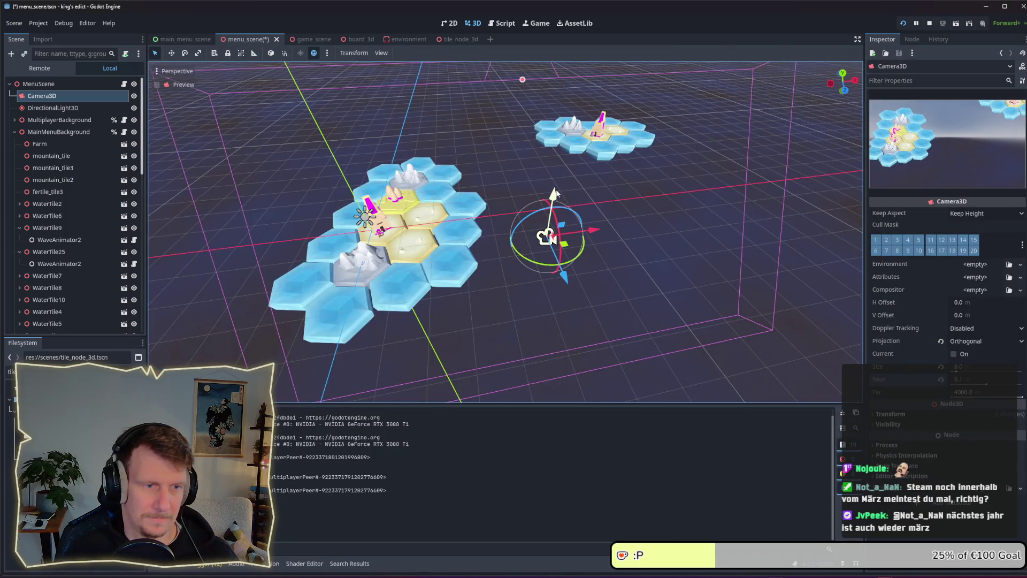
key("F5")
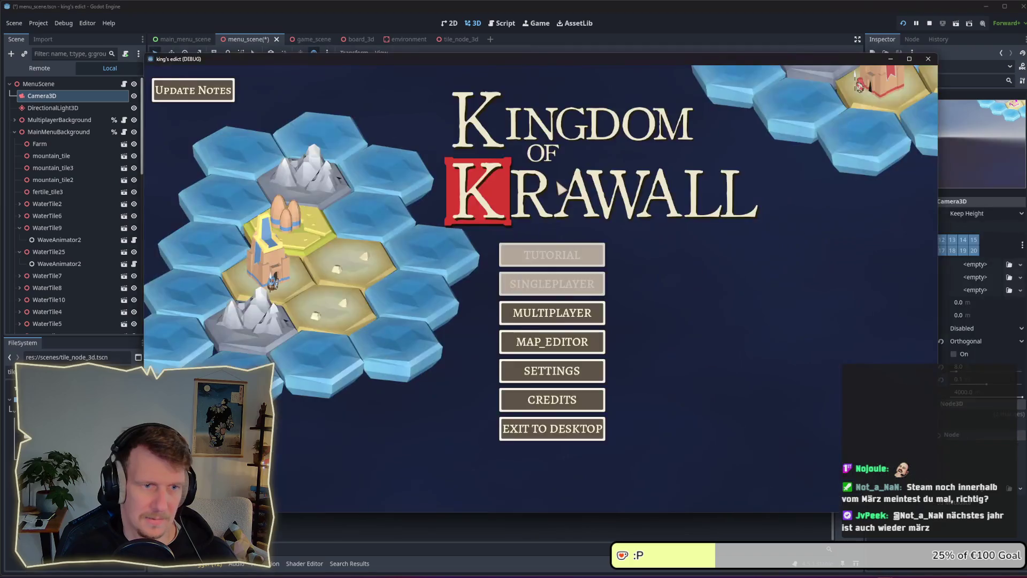
key("F8")
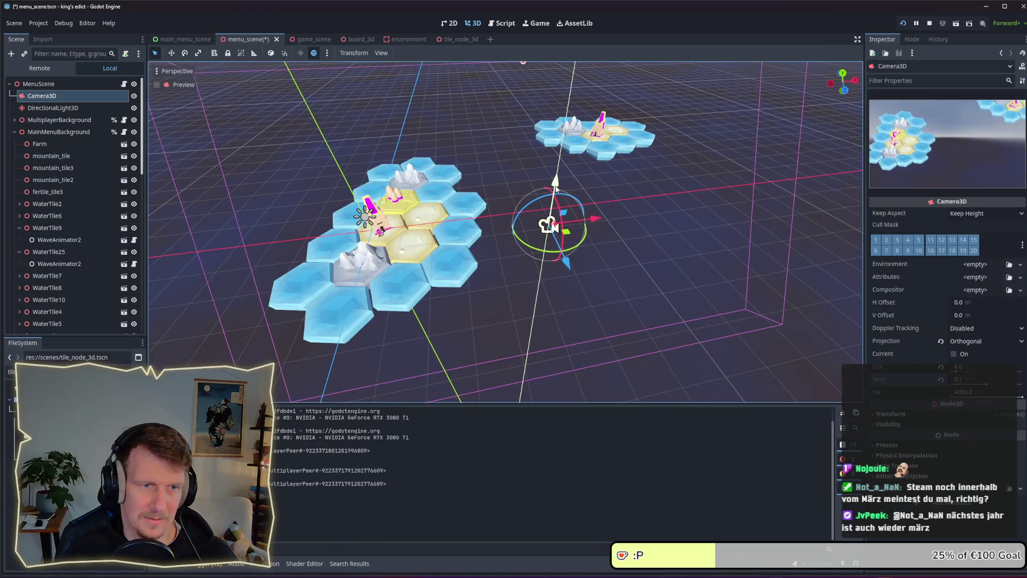
key("F5")
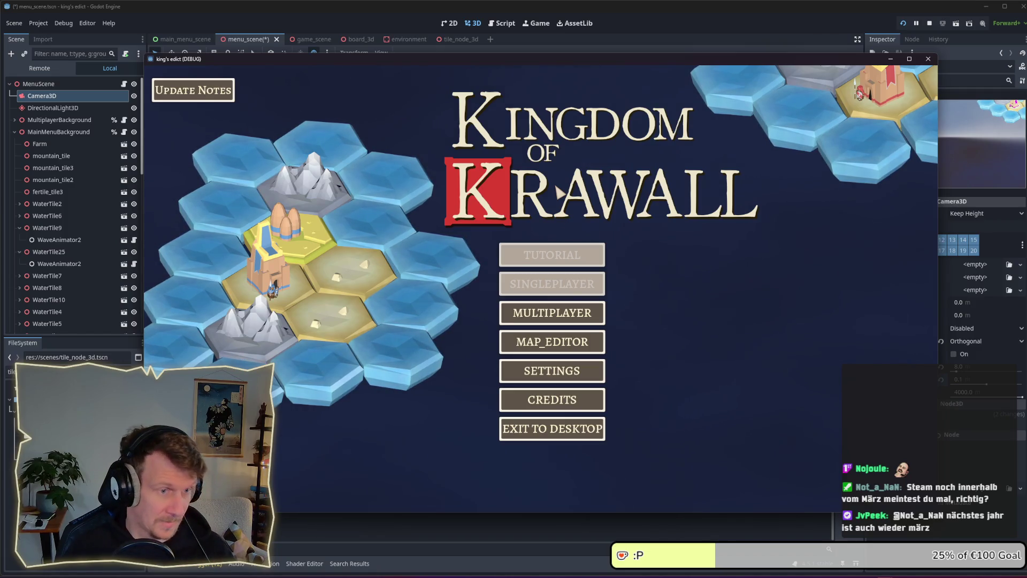
key("alt+Tab")
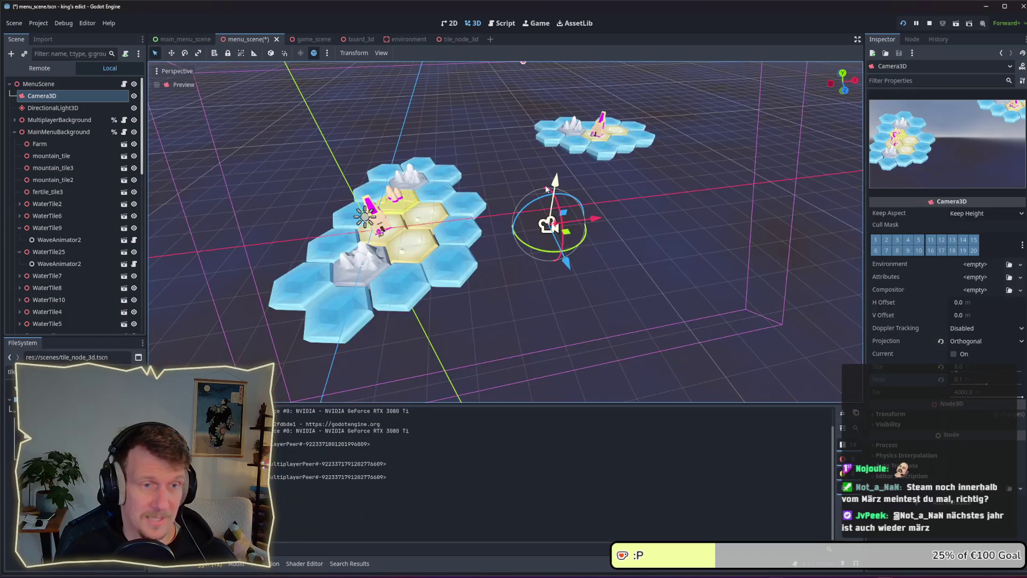
key("alt+Tab")
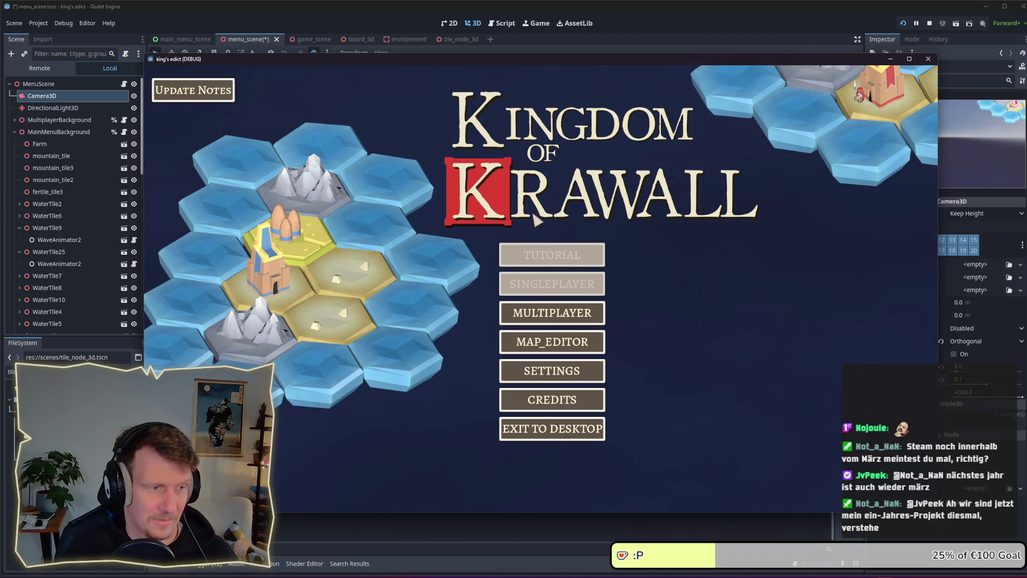
key("alt+Tab")
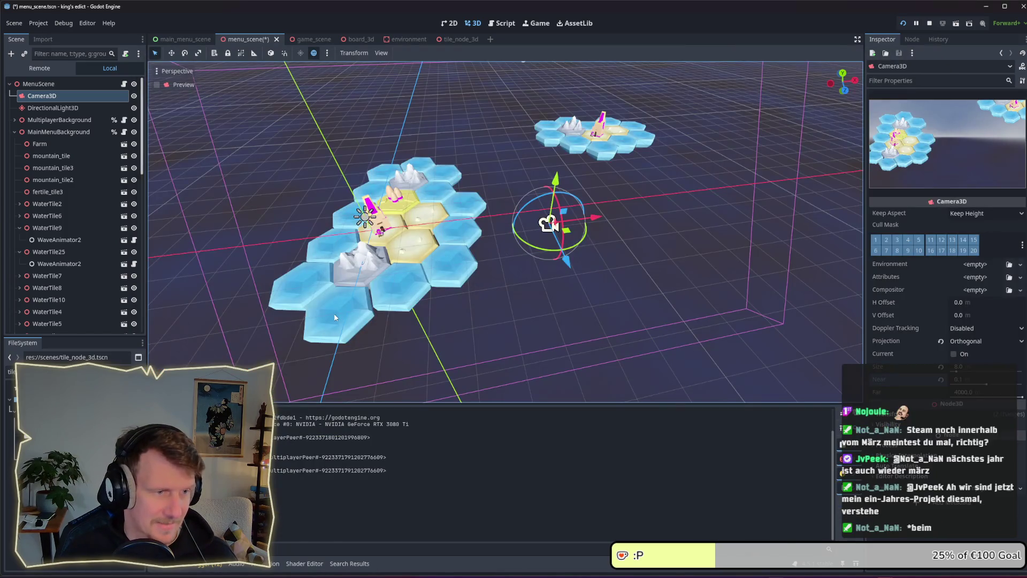
- Nudge WaterTile6 slightly down, then check neighbouring tiles WaterTile9, WaterTile25 and mountain_tile3
left_click(301, 284)
key("f")
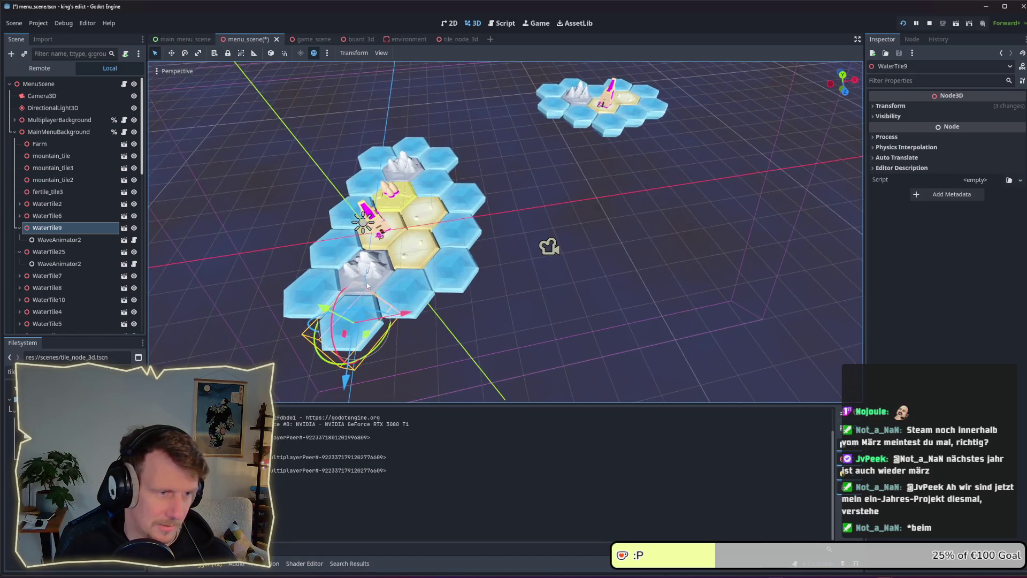
left_click(487, 260)
left_click_drag(498, 262, 540, 287)
left_click(537, 289)
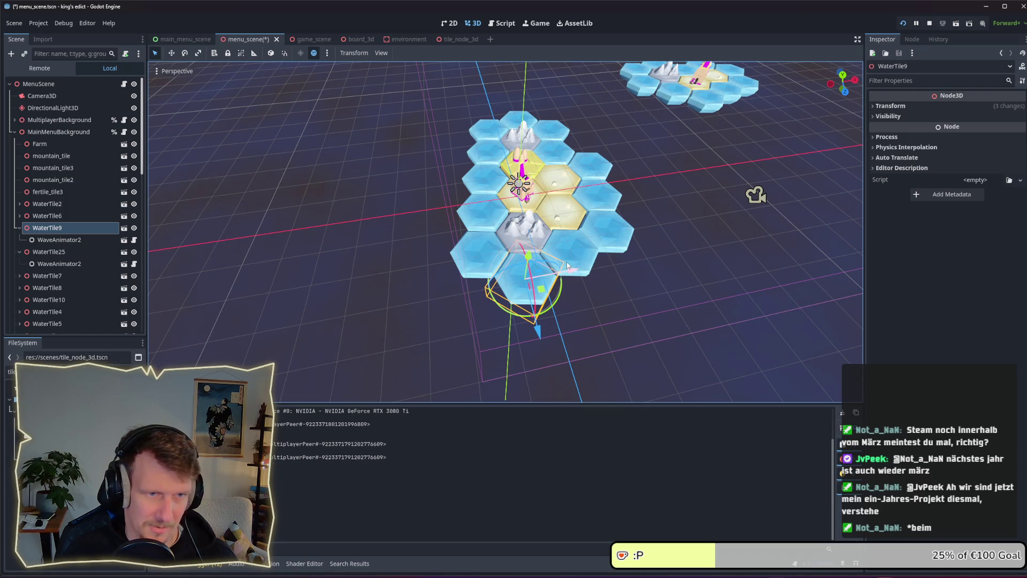
left_click(568, 265)
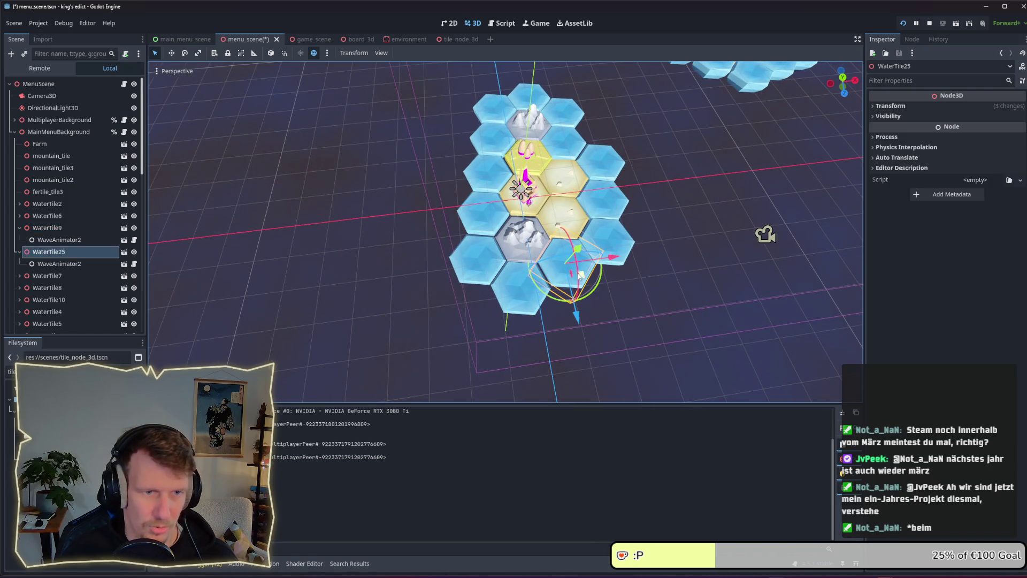
left_click(517, 244)
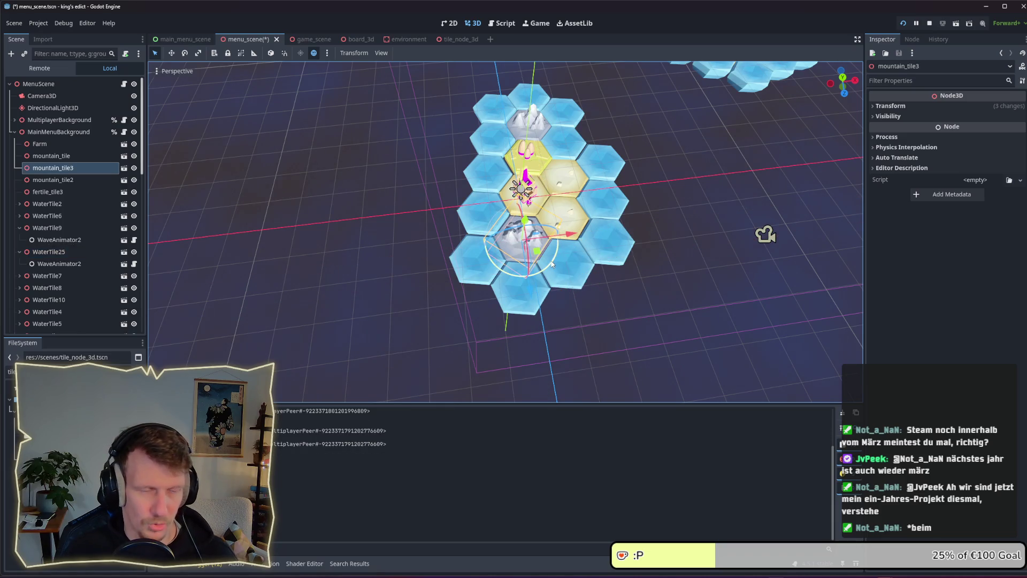
- Save the menu scene and restart the running game from the run toolbar
key("F5")
key("alt+Tab")
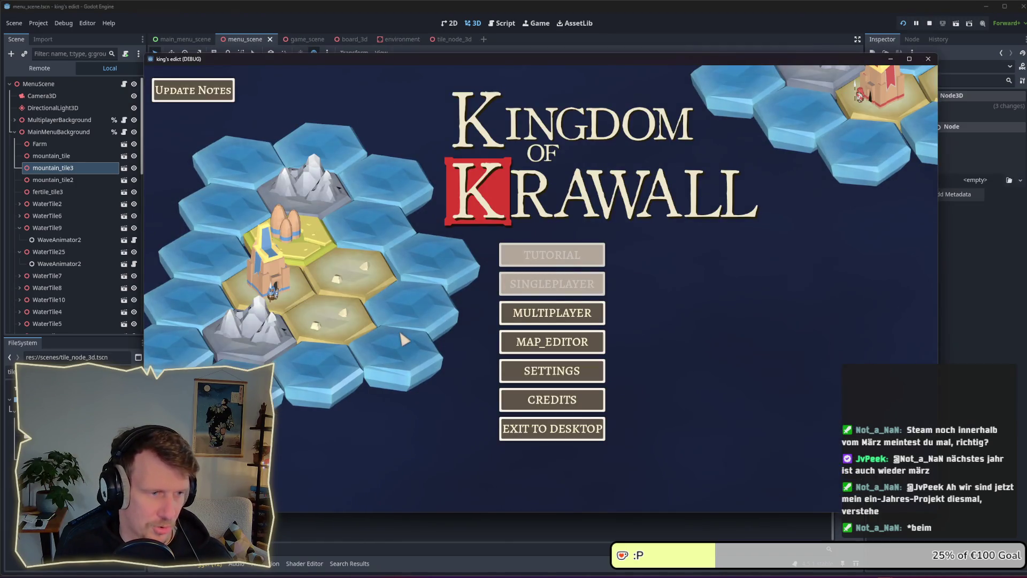
key("alt+Tab")
left_click(483, 274)
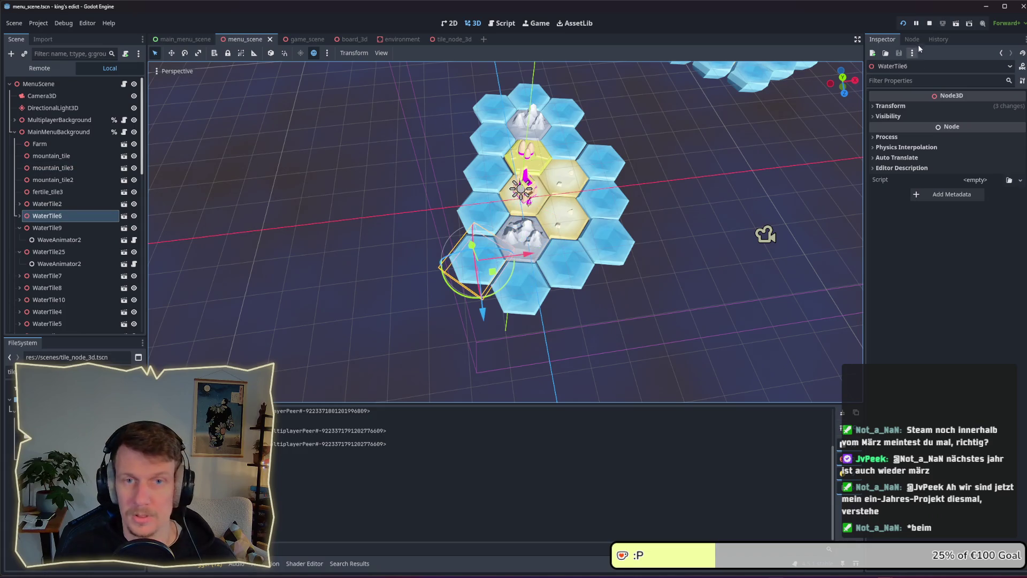
left_click(903, 24)
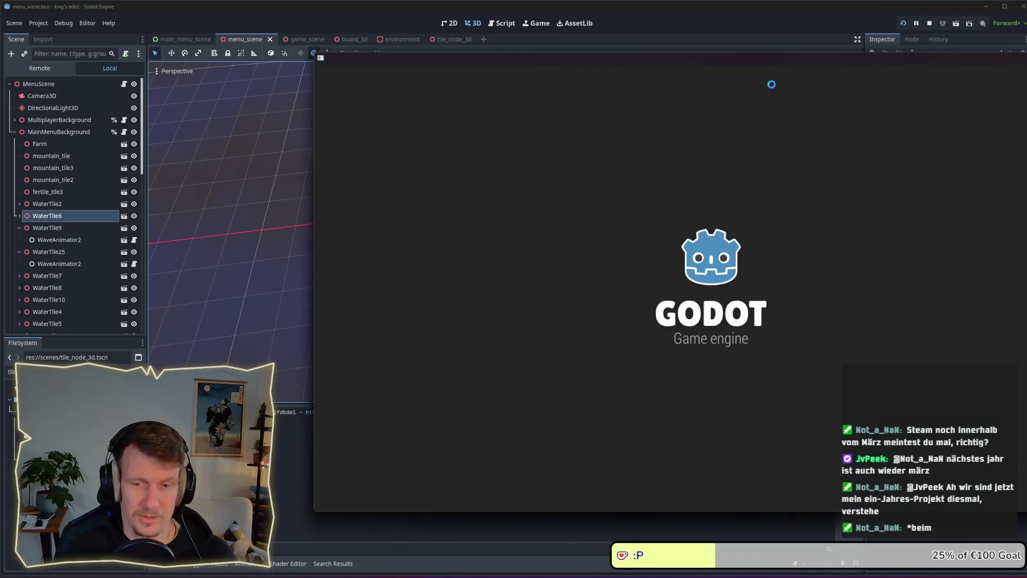
- Create a multiplayer game on i_know_this_place.map and choose a start position to begin
left_click_drag(669, 59, 529, 70)
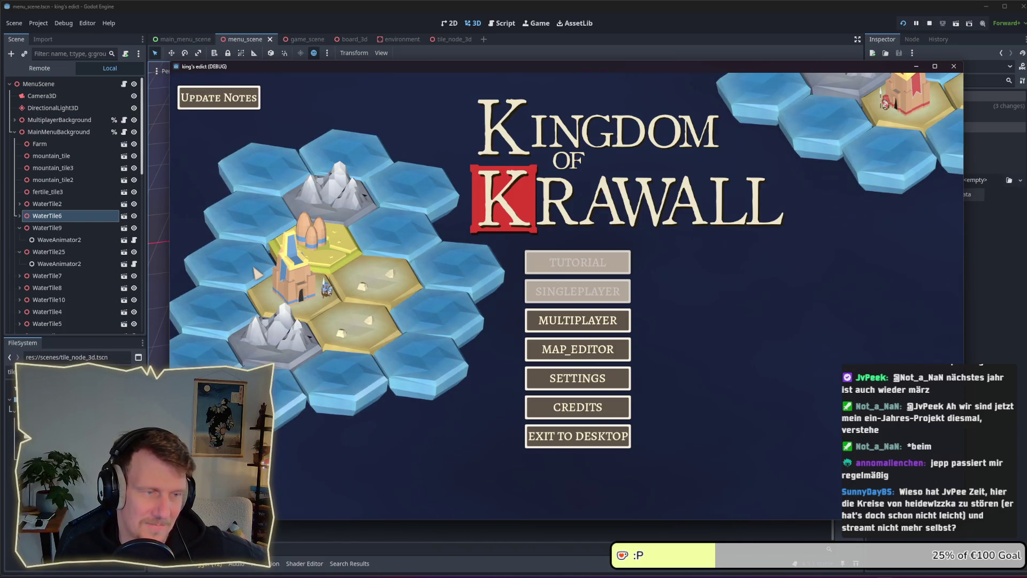
left_click(631, 319)
left_click(634, 210)
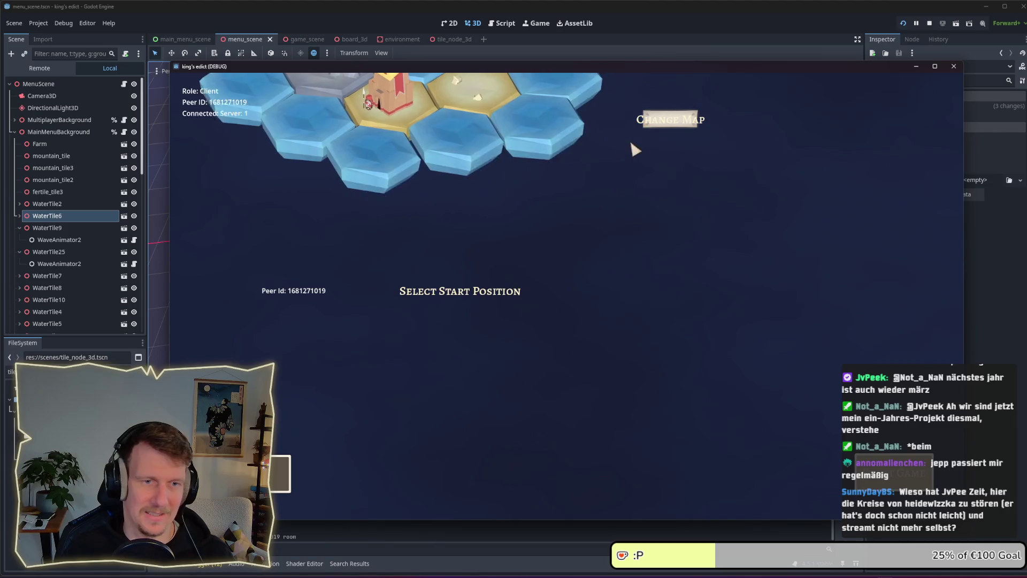
left_click(666, 120)
left_click(658, 175)
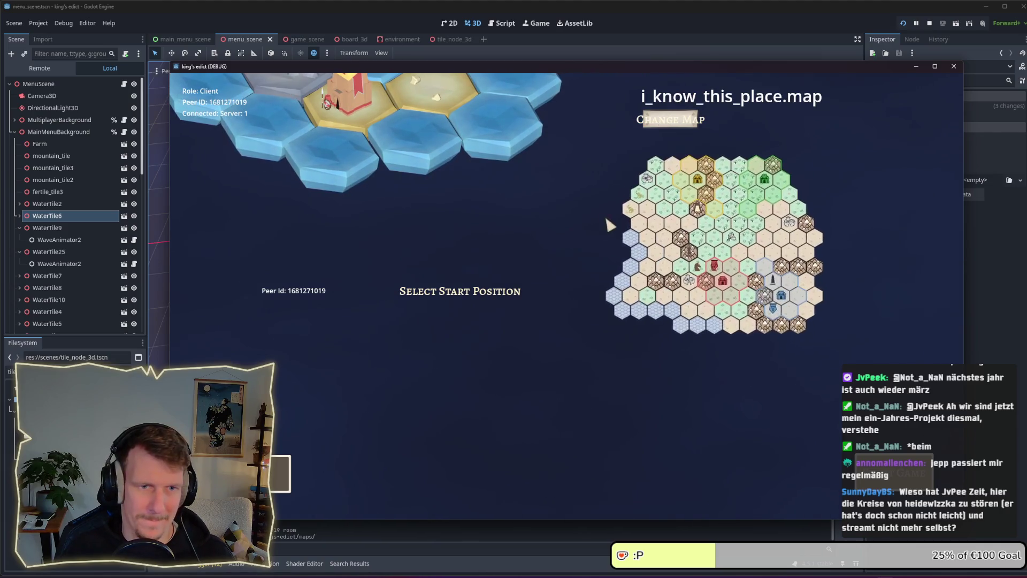
left_click(499, 298)
left_click(404, 324)
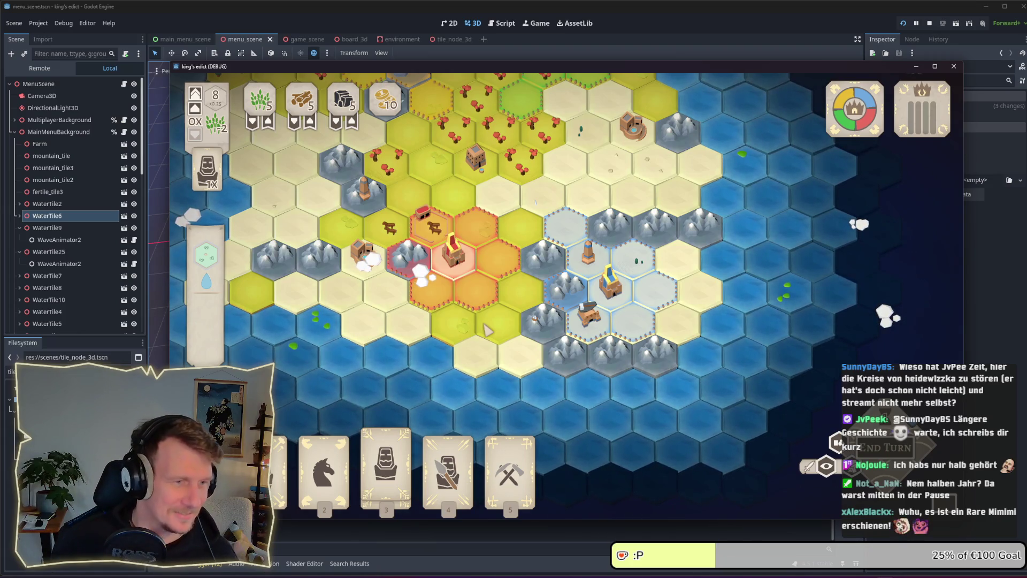
- Pan across the game board, then return to the editor and orbit the menu tiles view lower
mouse_move(486, 330)
left_mouse_down()
mouse_move(524, 374)
mouse_move(534, 327)
left_mouse_up()
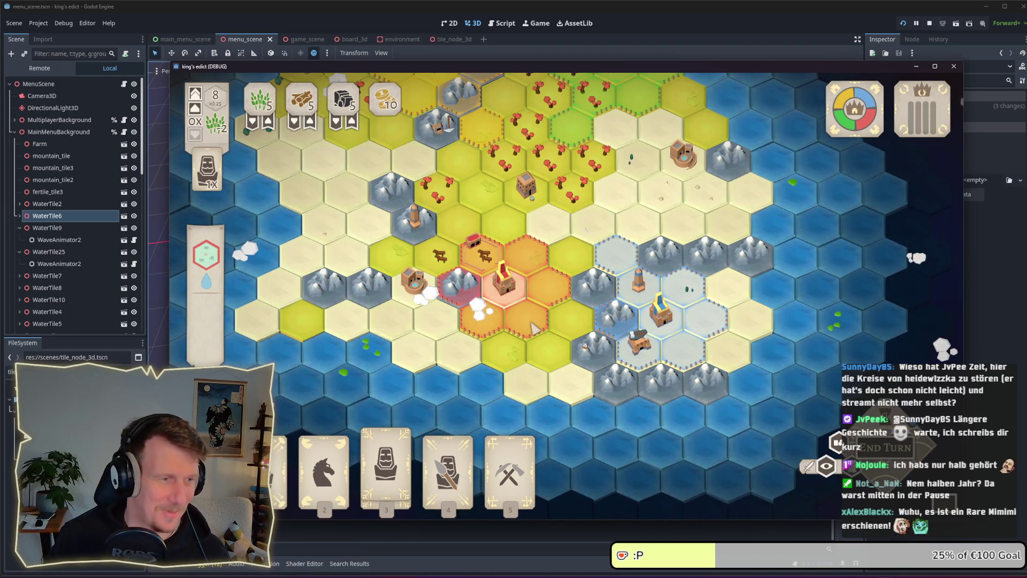
key("alt+Tab")
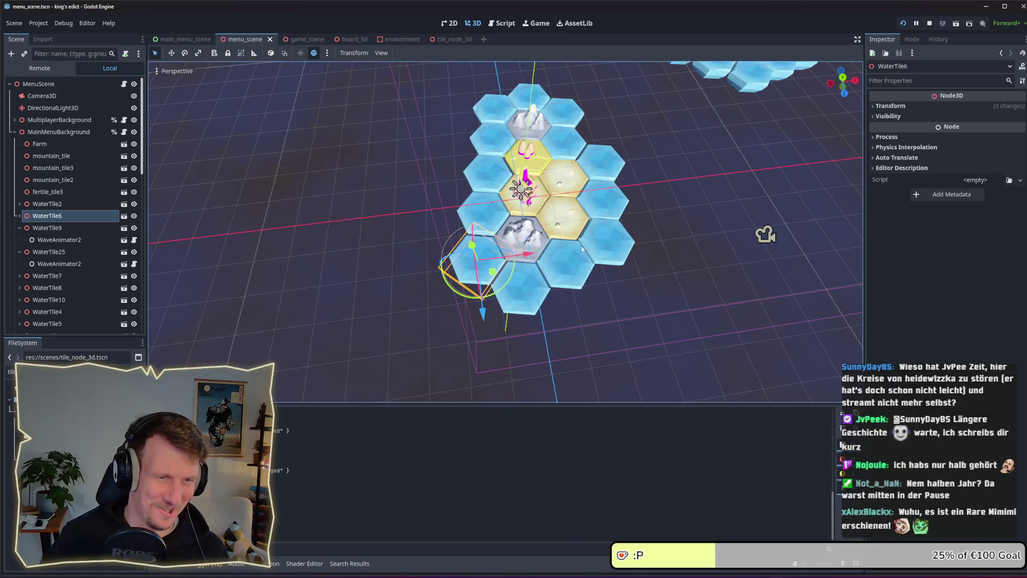
left_click_drag(582, 248, 634, 195)
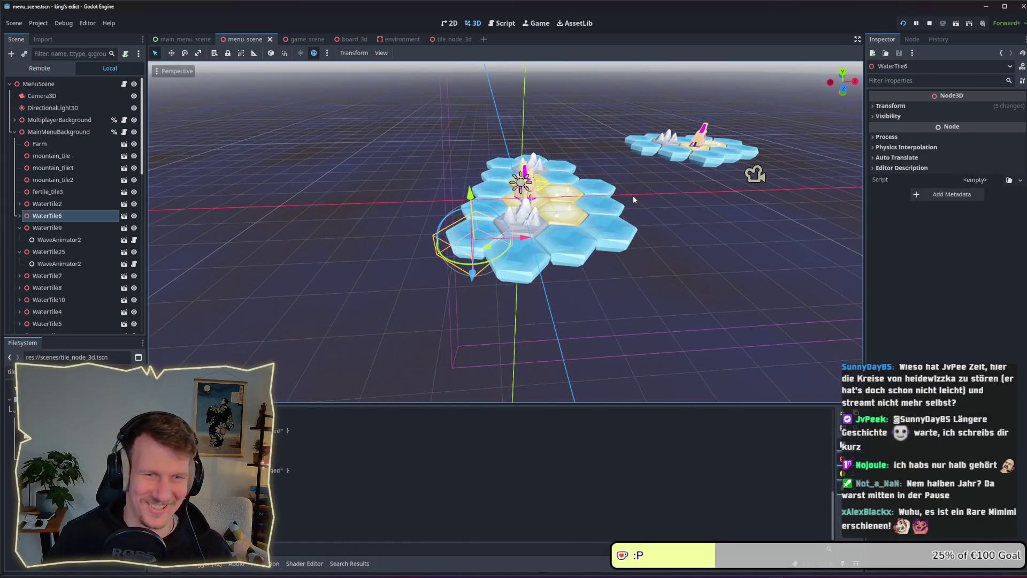
- Run the project again and drag the debug window to the left of the screen
left_click(914, 23)
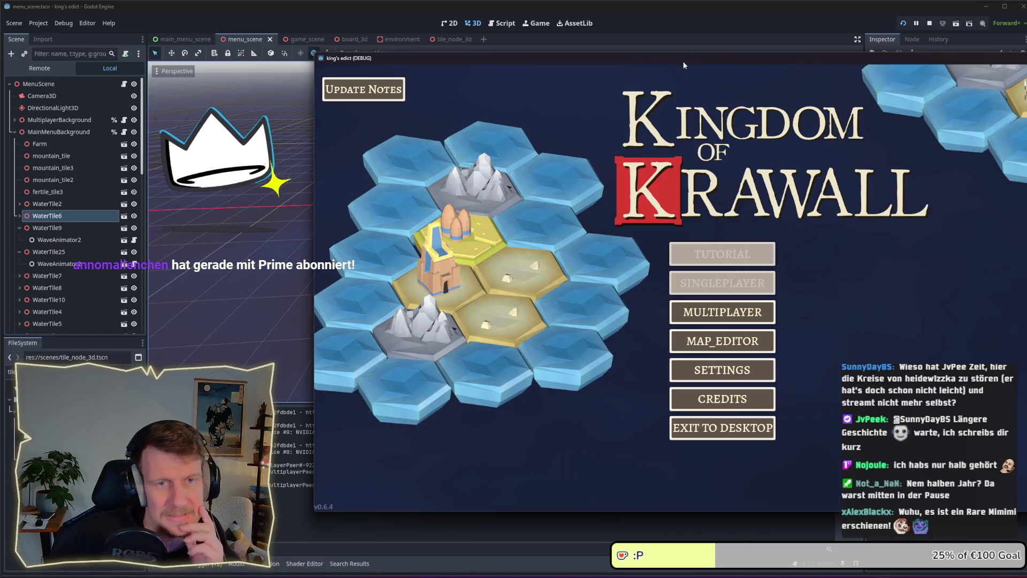
left_click_drag(696, 61, 531, 65)
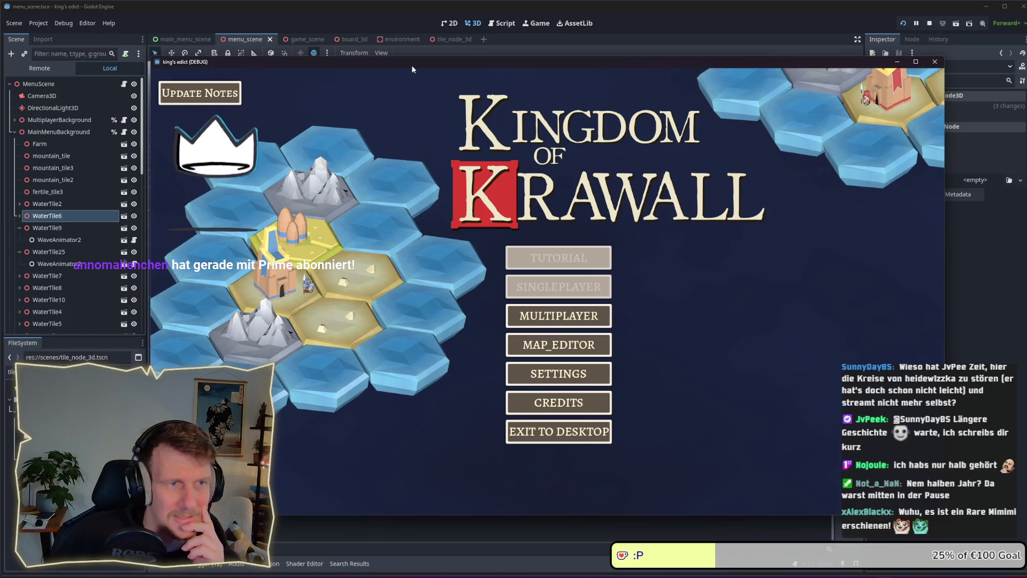
left_click_drag(412, 64, 421, 61)
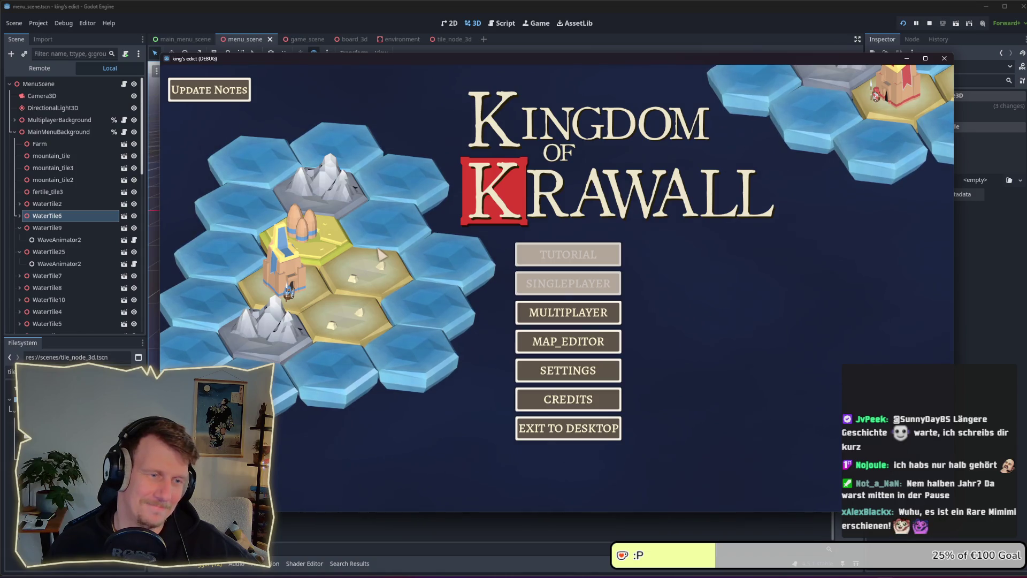
- After backing out once, create a multiplayer game on i_know_this_place.map and start the match
left_click(570, 310)
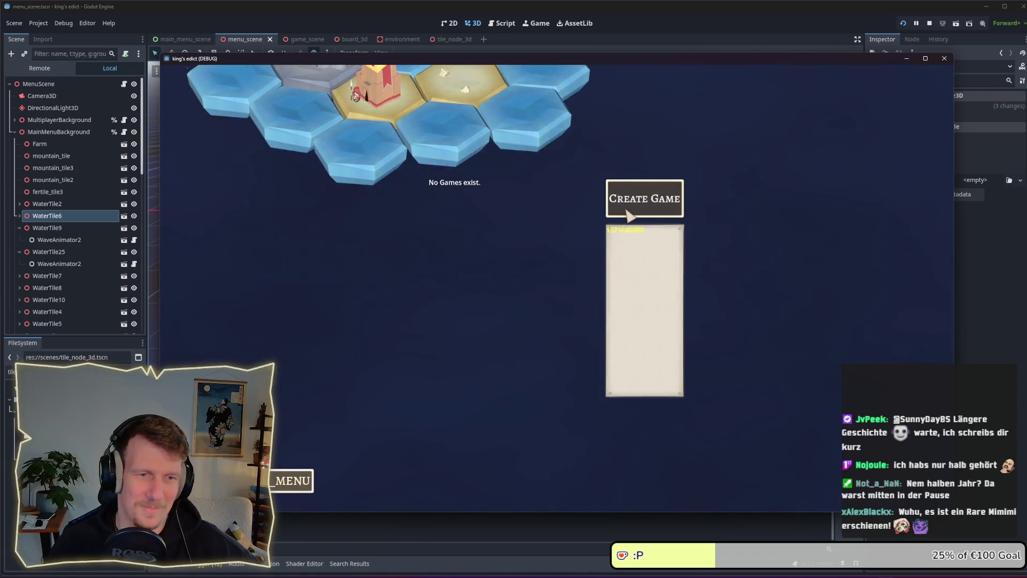
left_click(628, 213)
left_click(657, 113)
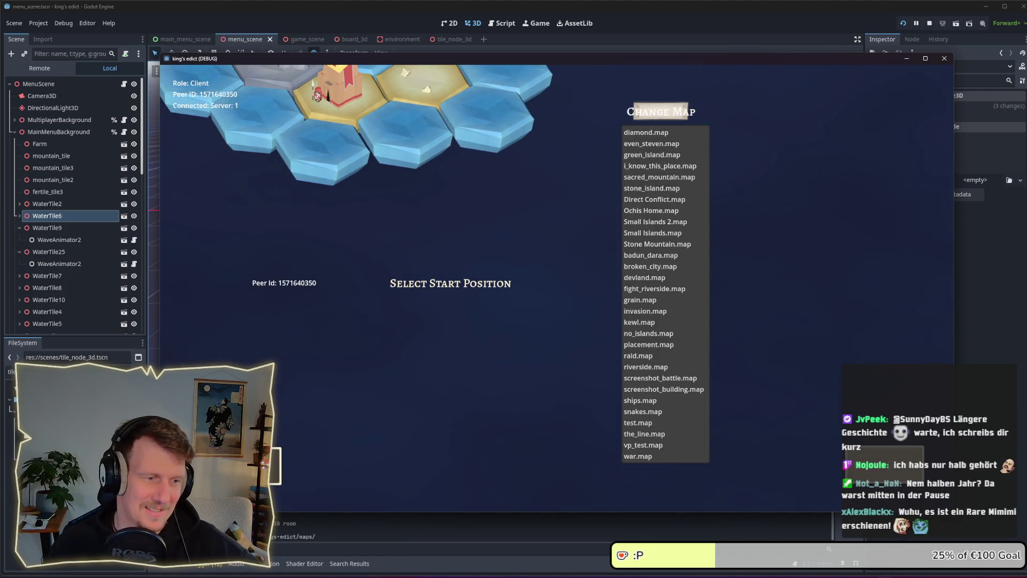
left_click(292, 480)
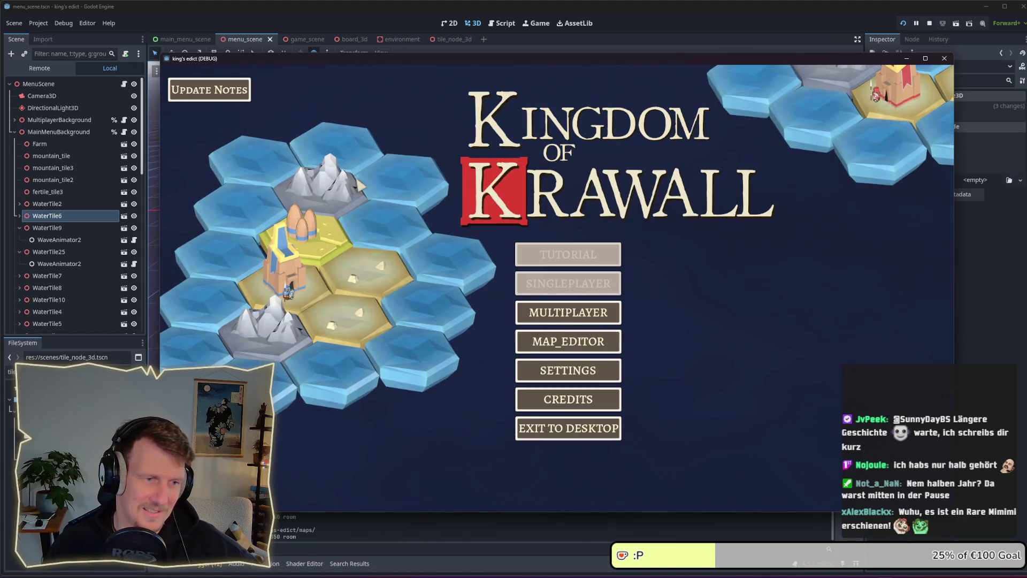
left_click(571, 311)
left_click(646, 201)
left_click(662, 112)
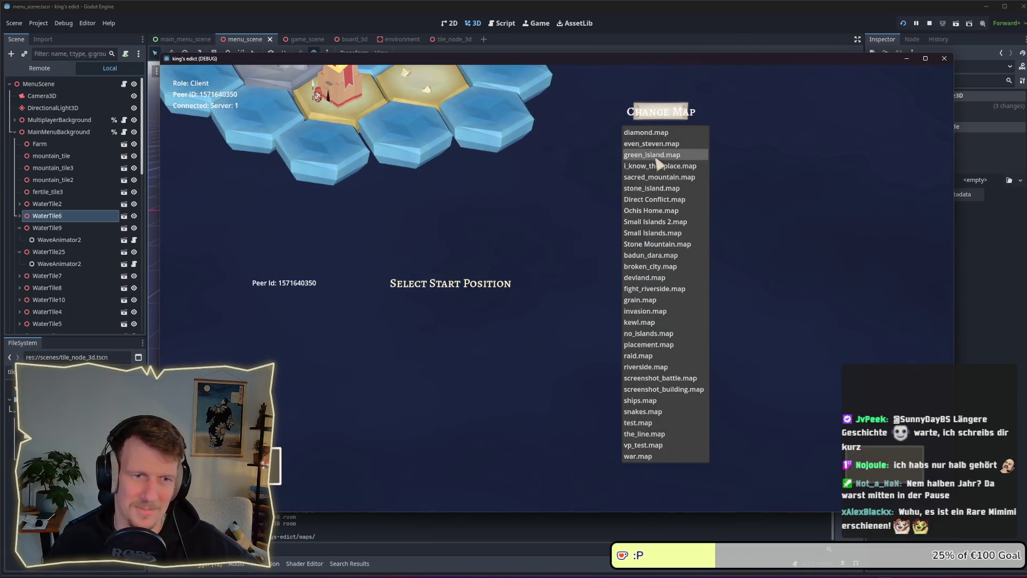
left_click(657, 160)
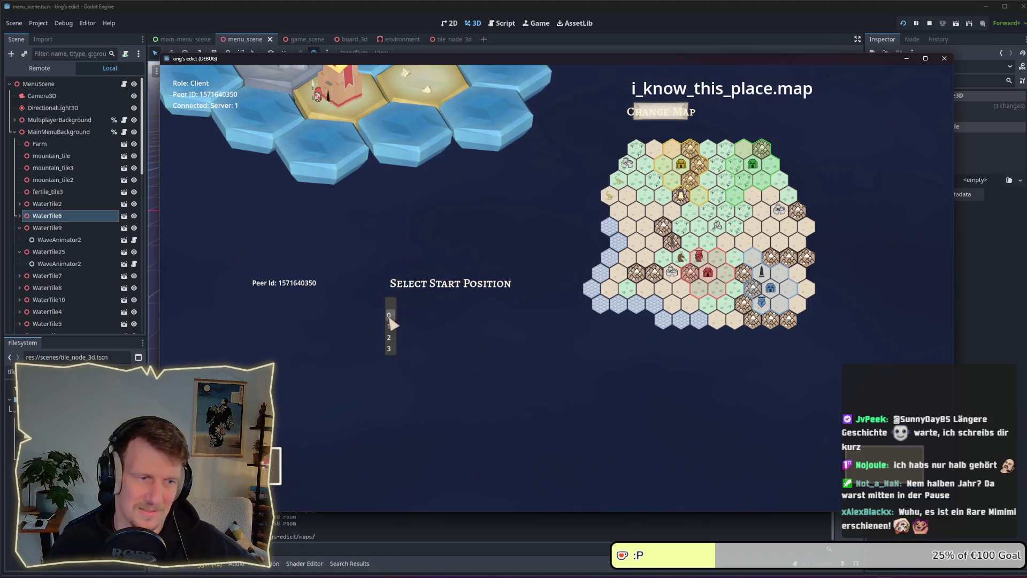
left_click(629, 270)
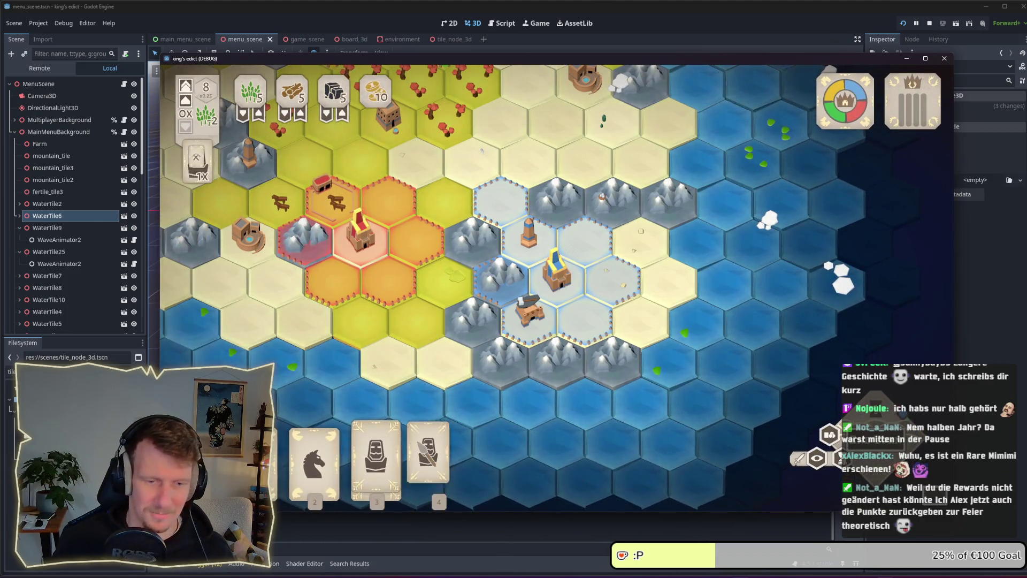
key("alt+Tab")
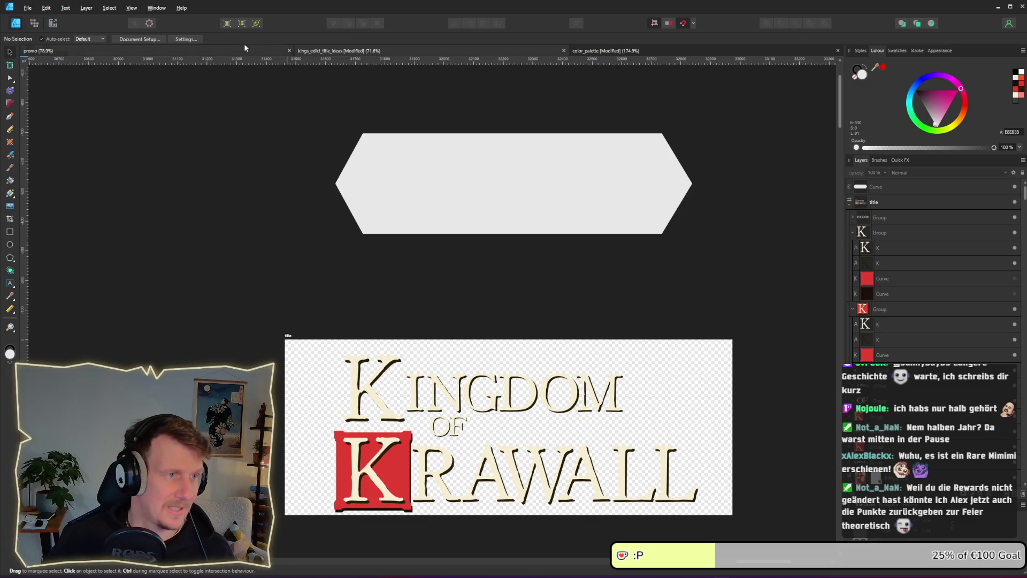
- Switch to the color_palette document and scroll around its canvas
left_click(259, 50)
left_click(592, 50)
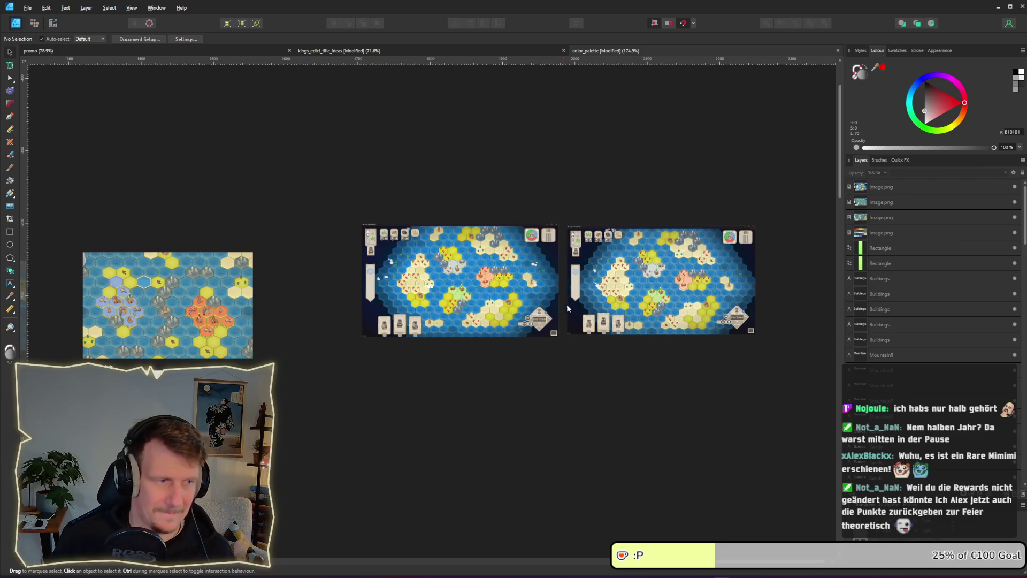
scroll(564, 308, "up", 6)
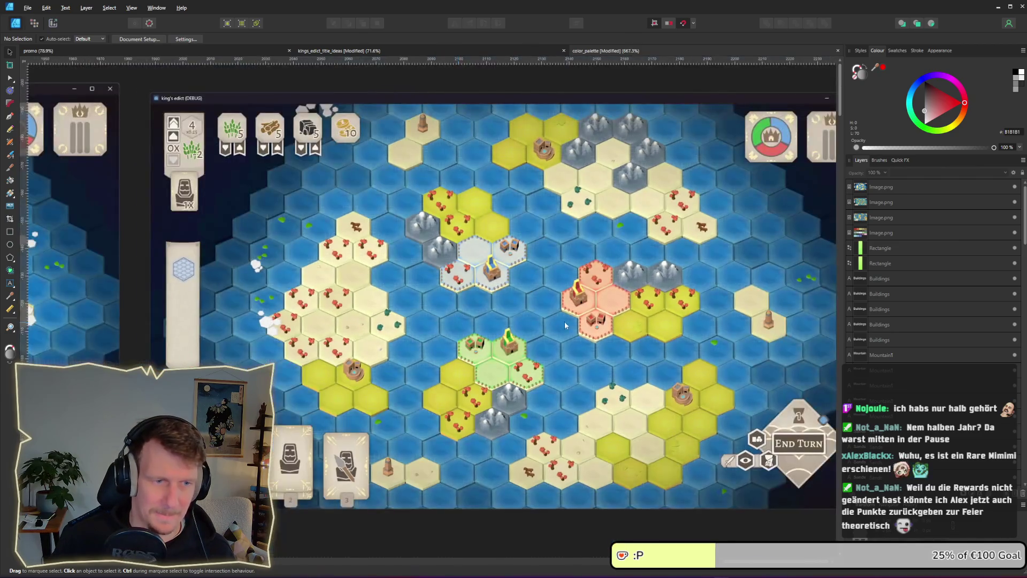
scroll(550, 337, "right", 2)
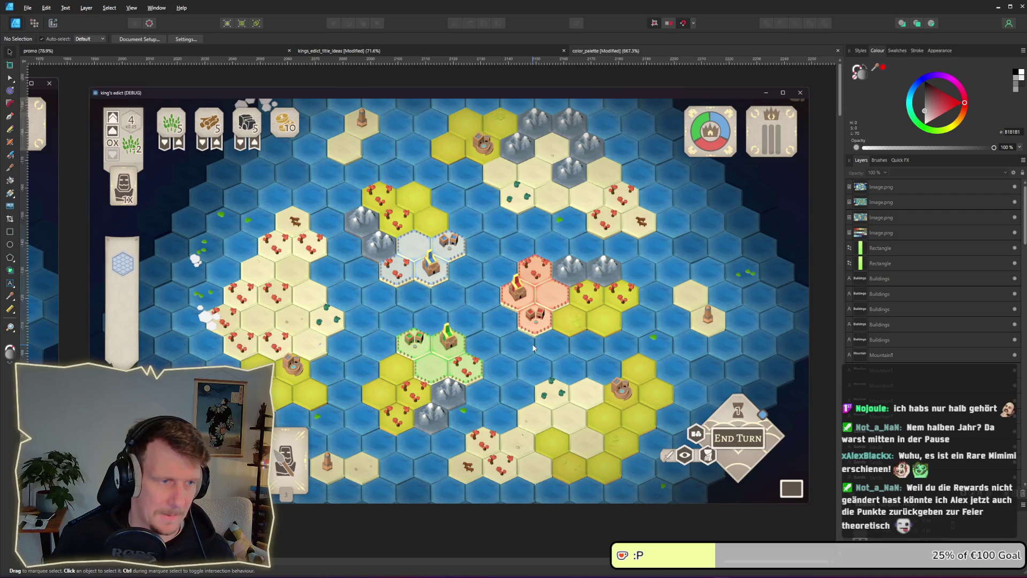
scroll(533, 347, "down", 8)
scroll(672, 193, "up", 2)
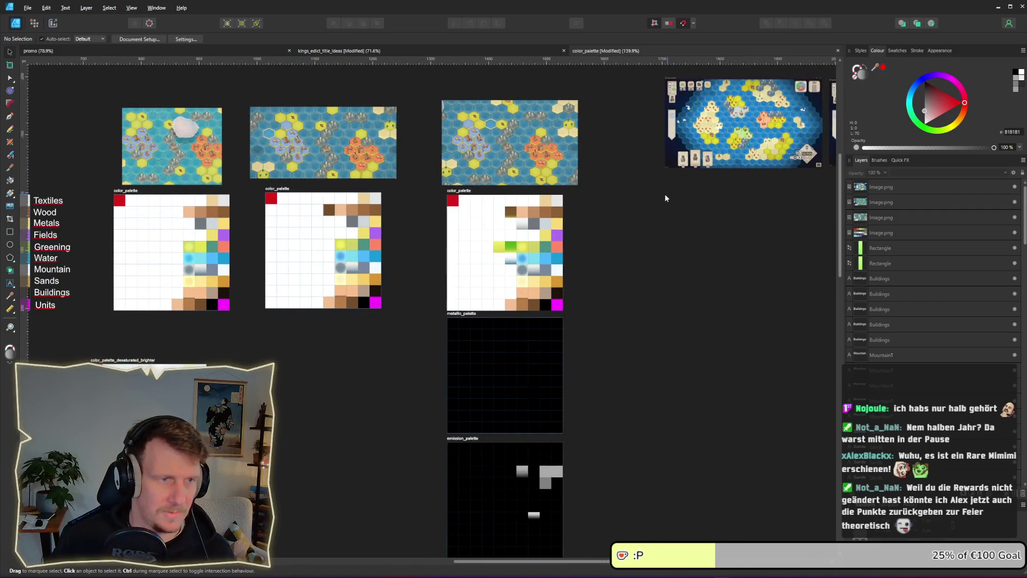
scroll(437, 221, "down", 10)
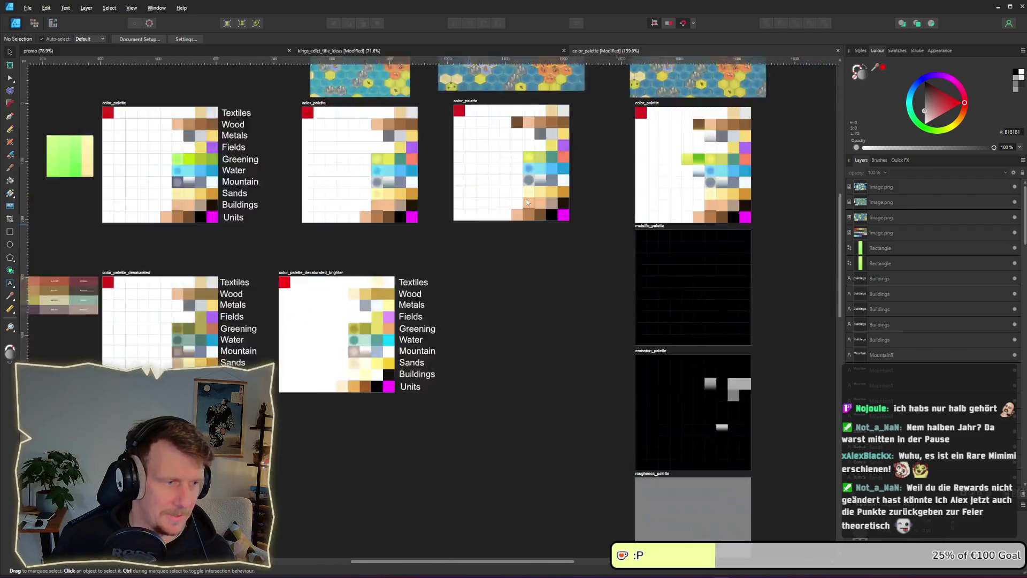
scroll(535, 252, "left", 10)
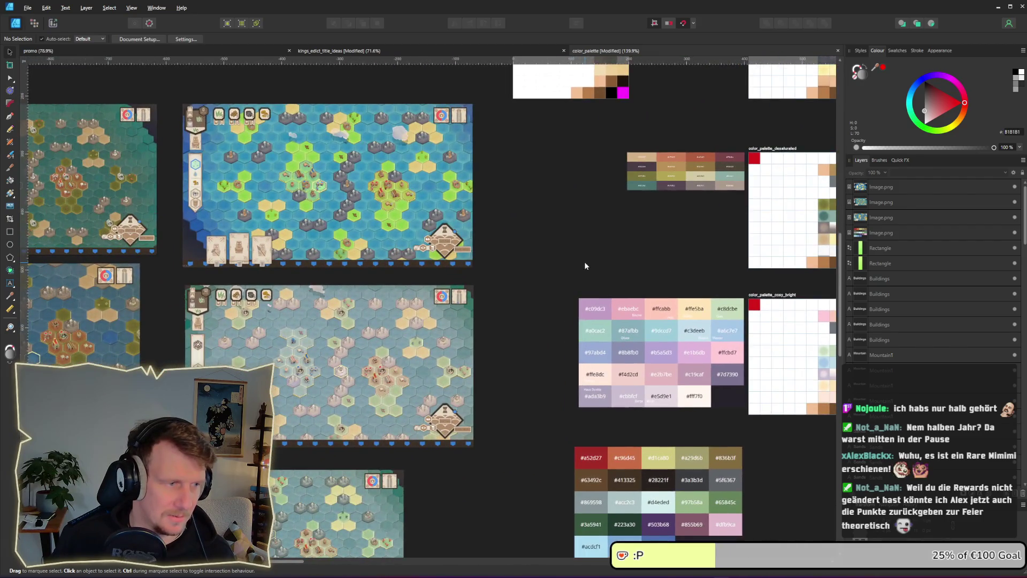
scroll(555, 286, "left", 5)
scroll(554, 286, "down", 2)
scroll(400, 239, "up", 5)
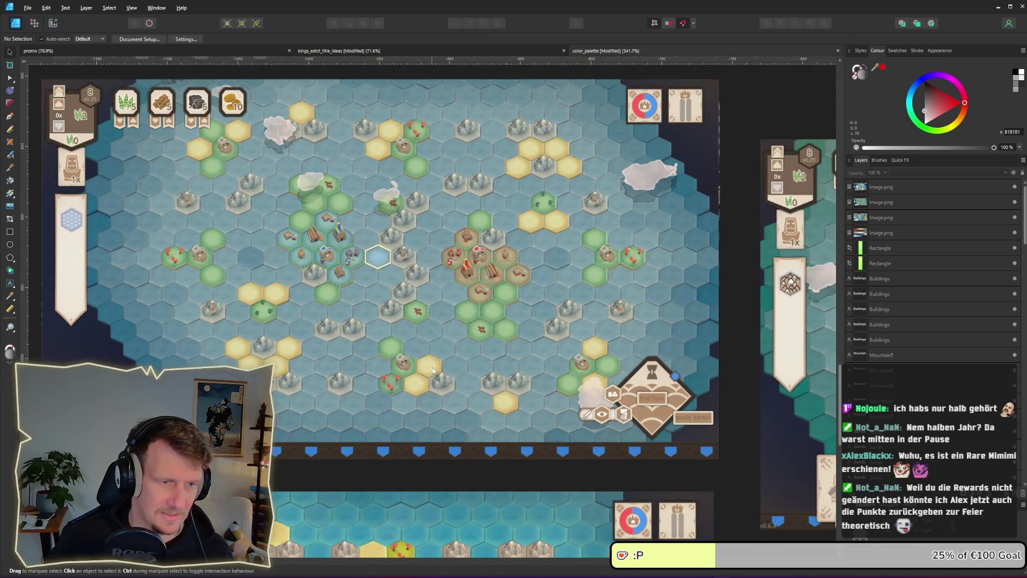
scroll(433, 370, "up", 1)
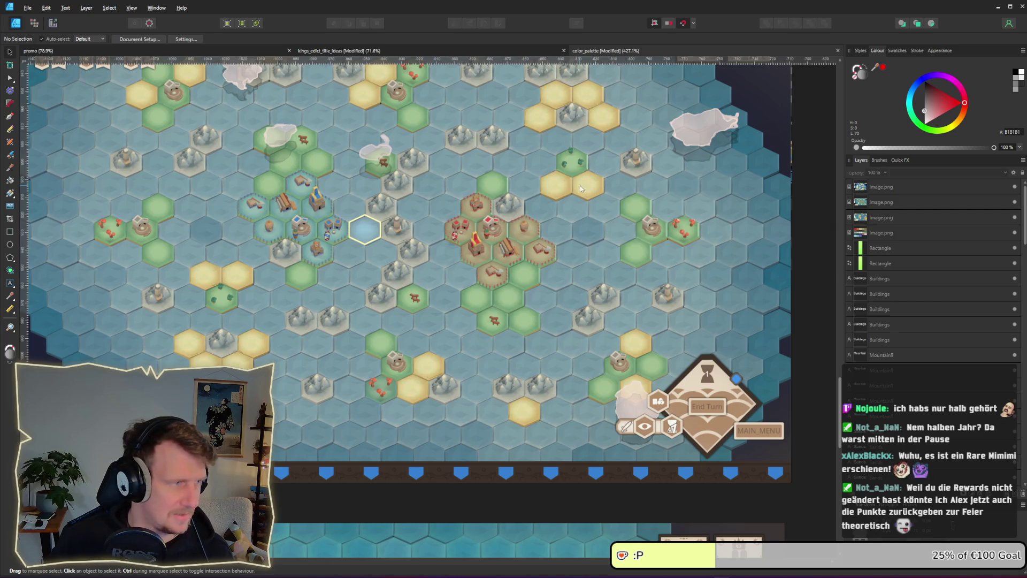
- Glance at the Godot editor, then pan across the terrain palette boards and board screenshots
key("alt+Tab")
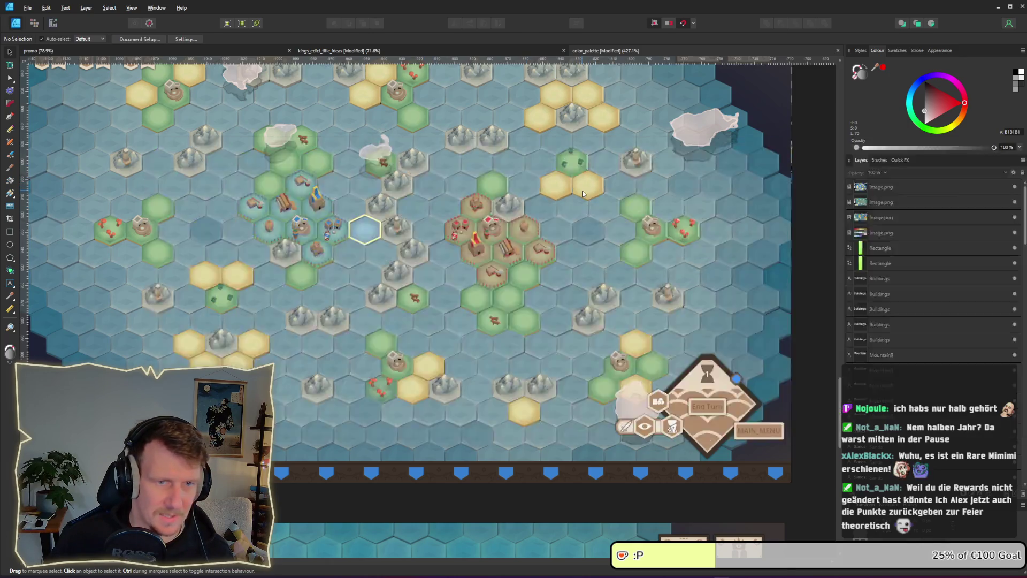
key("alt+Tab")
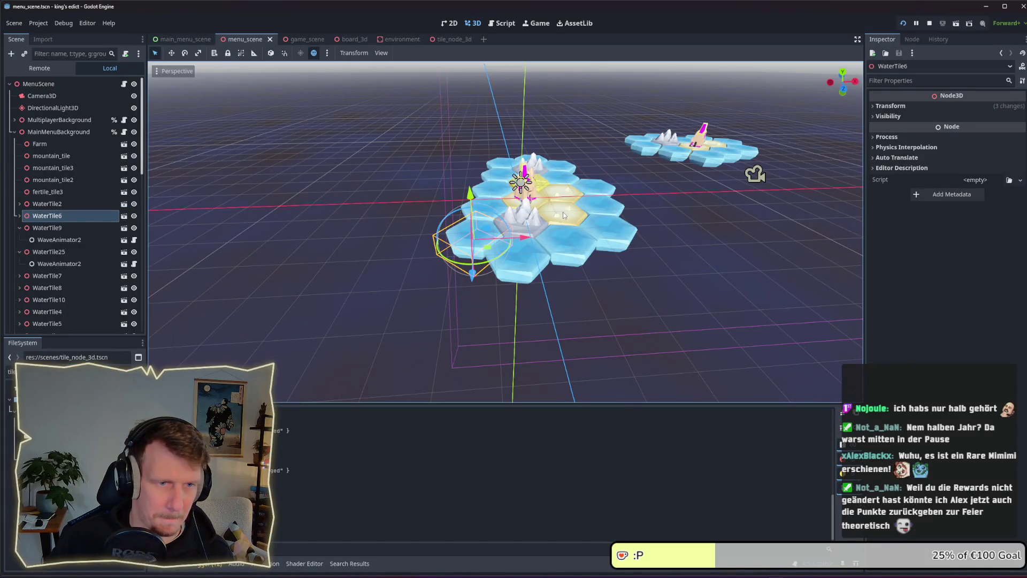
key("alt+Tab")
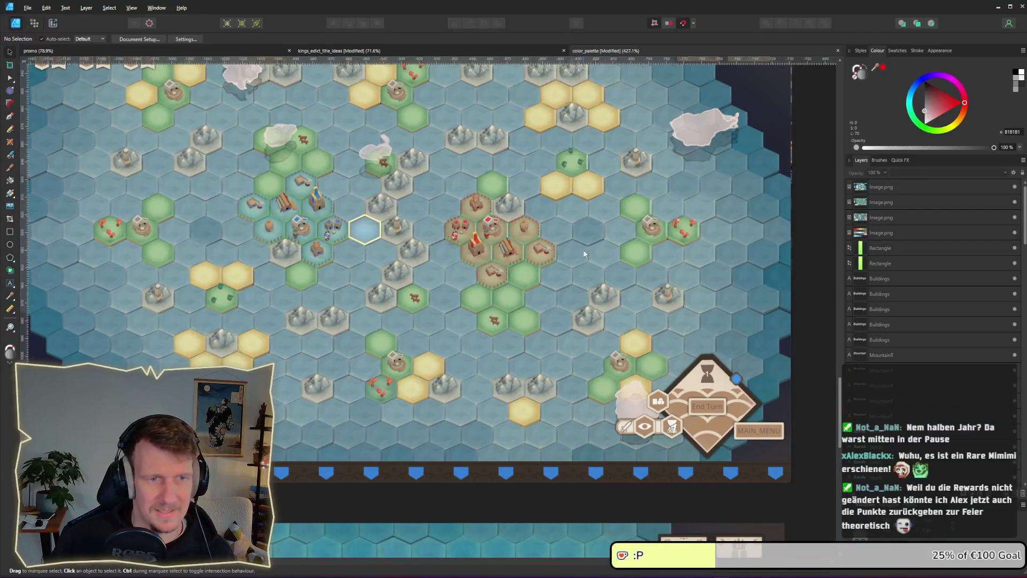
scroll(586, 247, "down", 3)
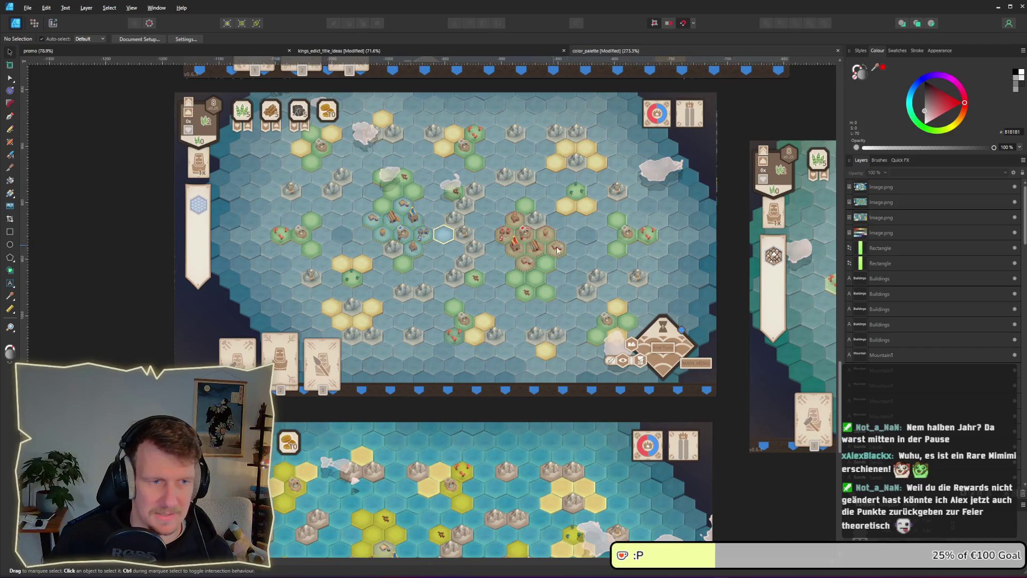
scroll(554, 247, "right", 5)
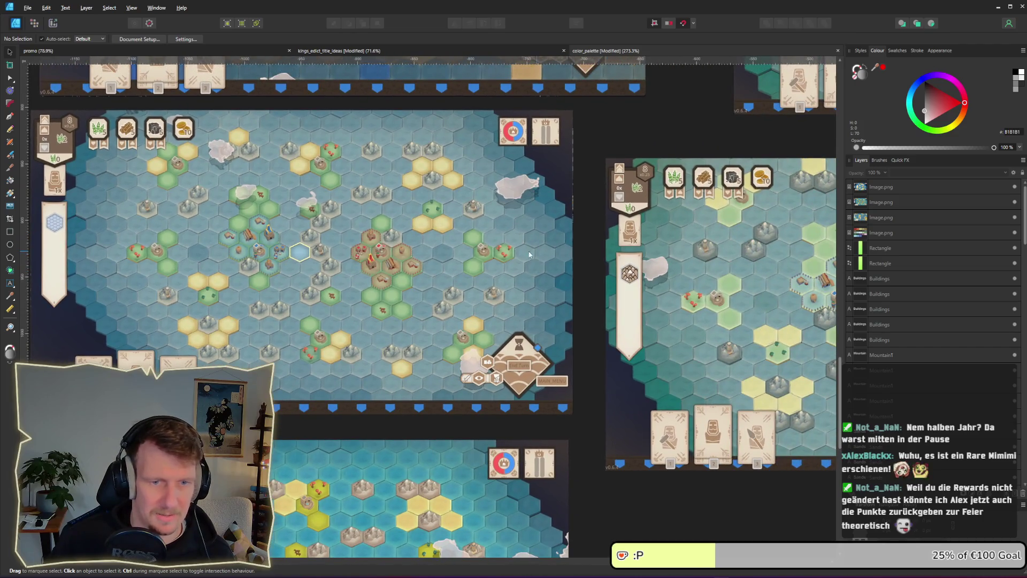
scroll(537, 255, "down", 3)
scroll(661, 234, "up", 5)
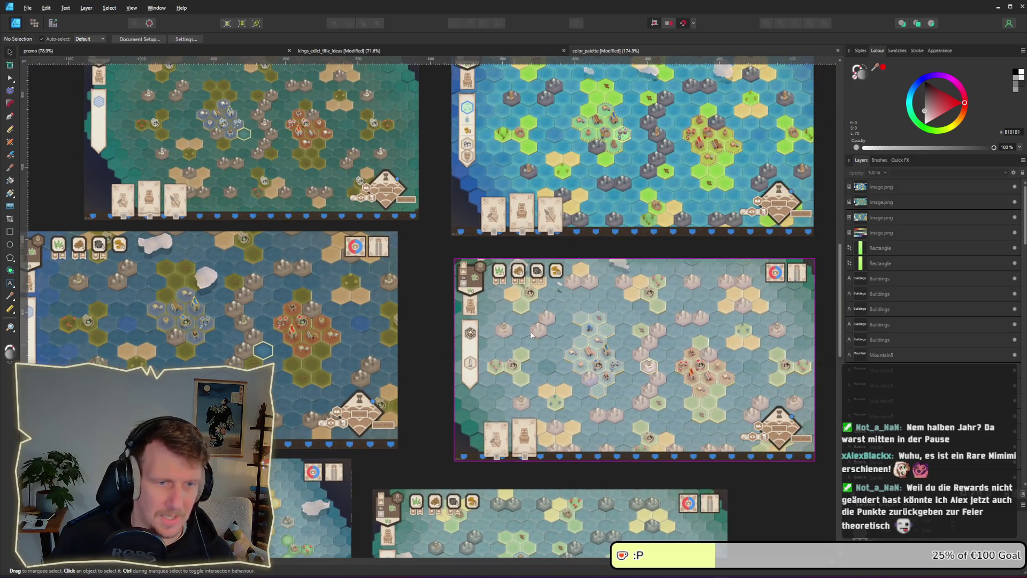
scroll(549, 366, "up", 4)
scroll(549, 367, "right", 2)
scroll(538, 359, "right", 10)
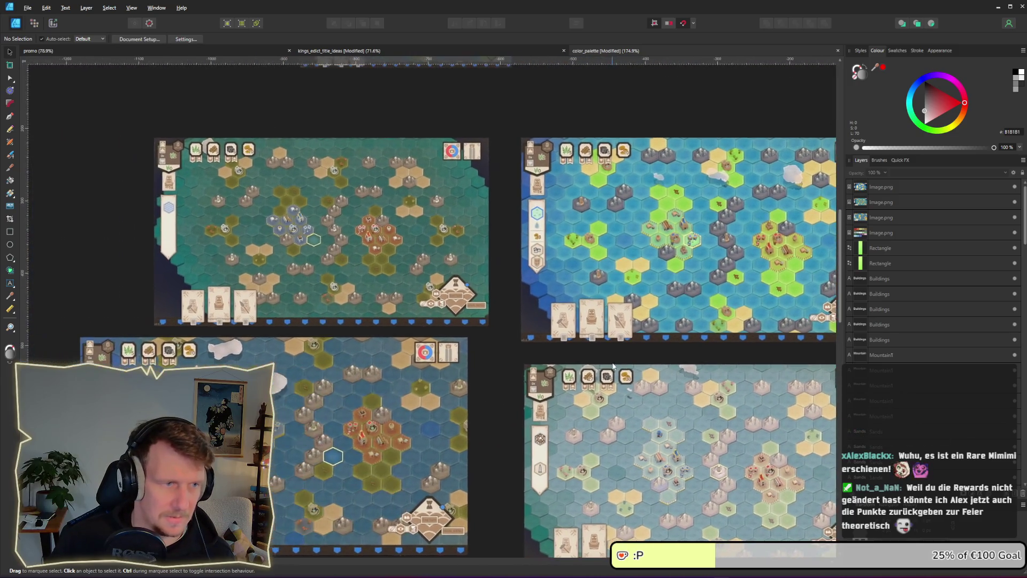
scroll(240, 351, "right", 7)
scroll(240, 351, "up", 2)
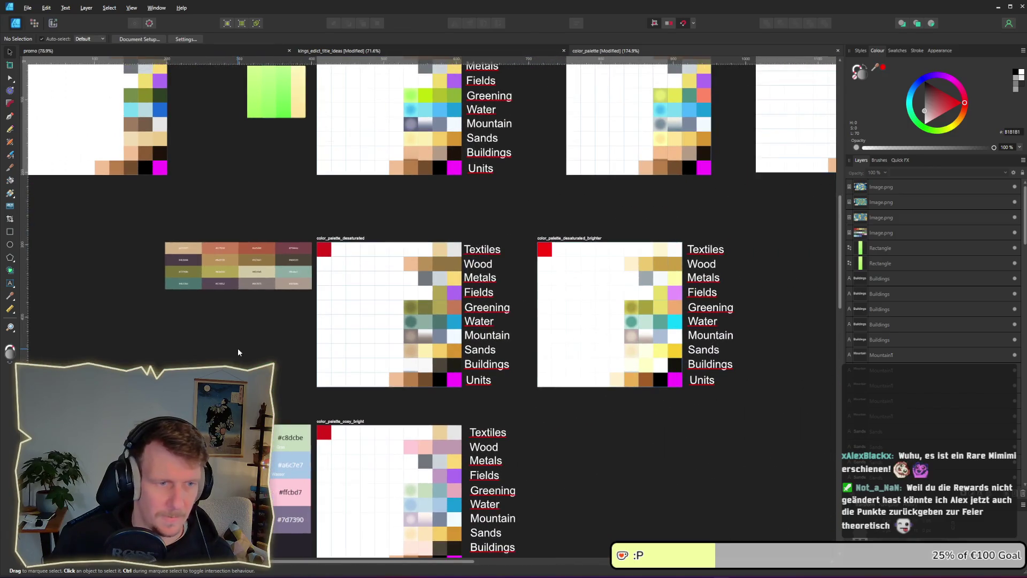
scroll(422, 403, "down", 7)
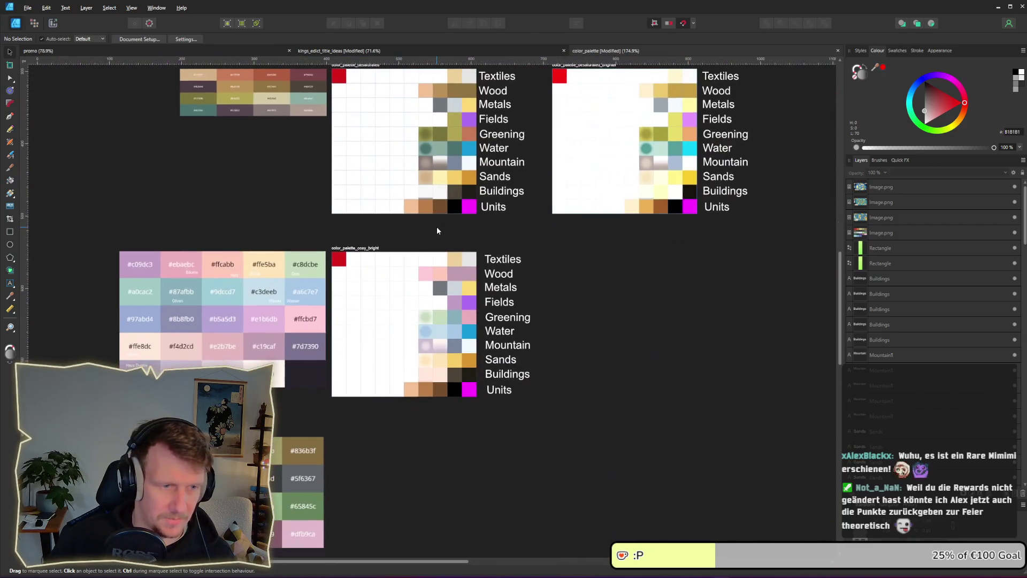
left_click_drag(452, 404, 483, 161)
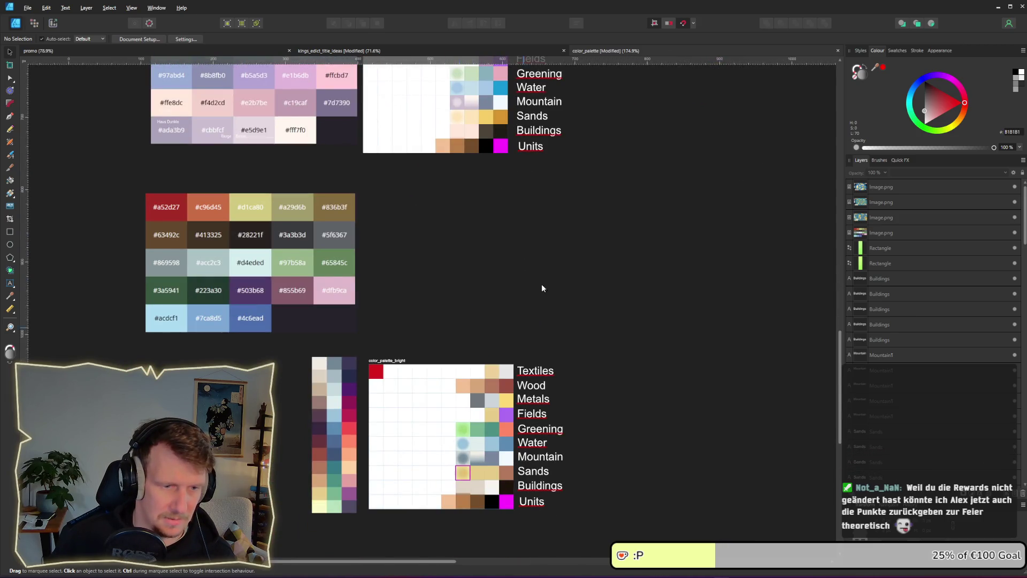
scroll(525, 319, "up", 6)
scroll(526, 318, "right", 4)
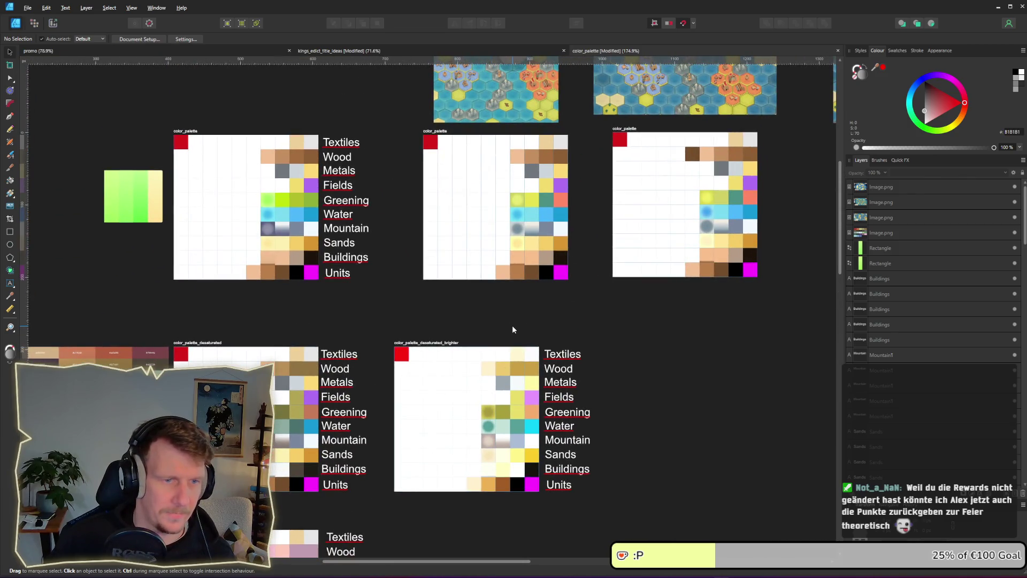
scroll(626, 210, "up", 4)
scroll(626, 211, "right", 3)
scroll(447, 300, "down", 2)
scroll(448, 300, "right", 2)
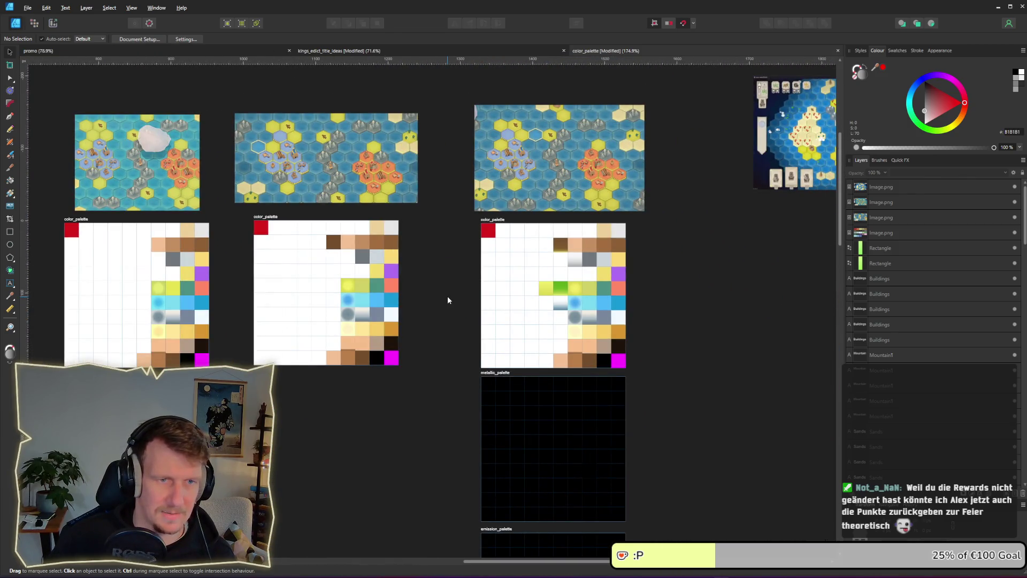
scroll(550, 273, "up", 3)
scroll(345, 375, "right", 3)
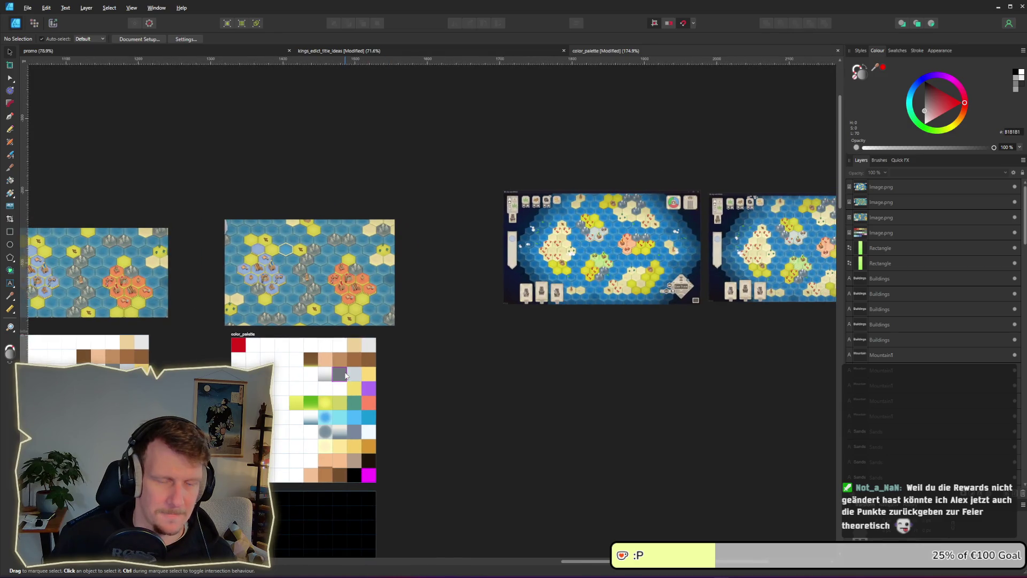
scroll(367, 348, "right", 3)
scroll(519, 357, "up", 7, "ctrl")
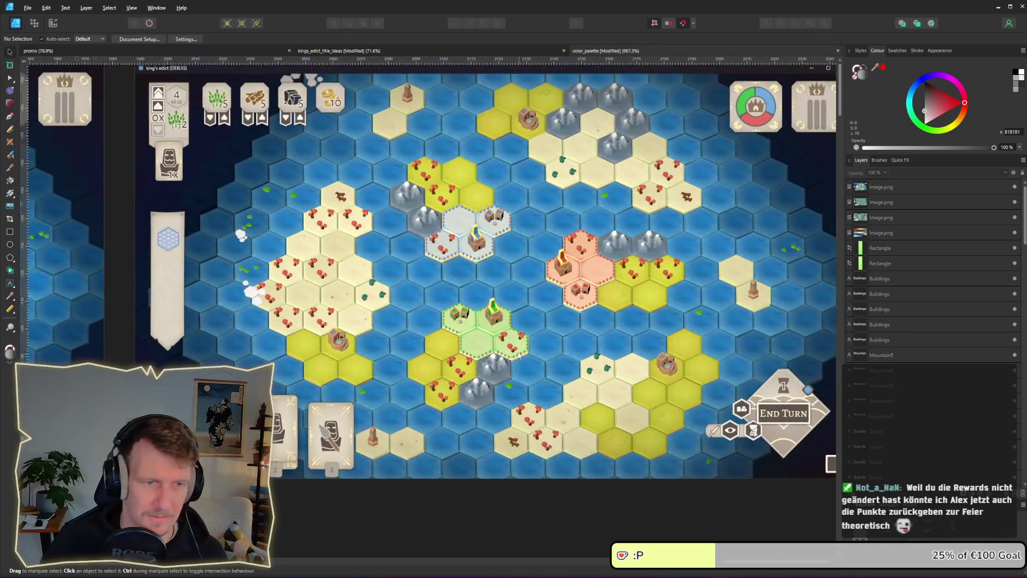
- Bring the running King's Edict game window forward, then switch to the Godot editor
scroll(519, 357, "right", 1)
scroll(491, 362, "up", 1)
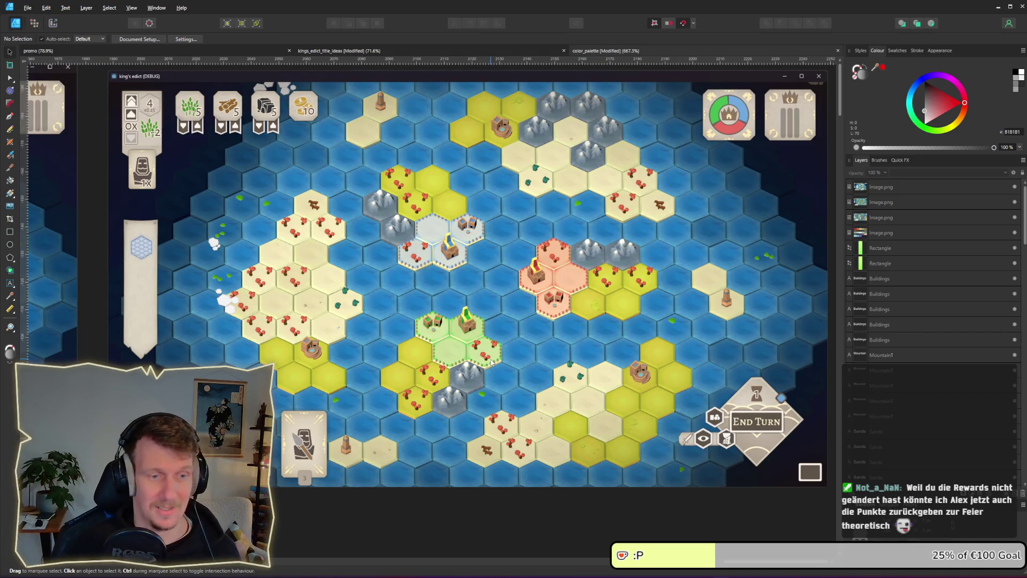
key("alt+Tab")
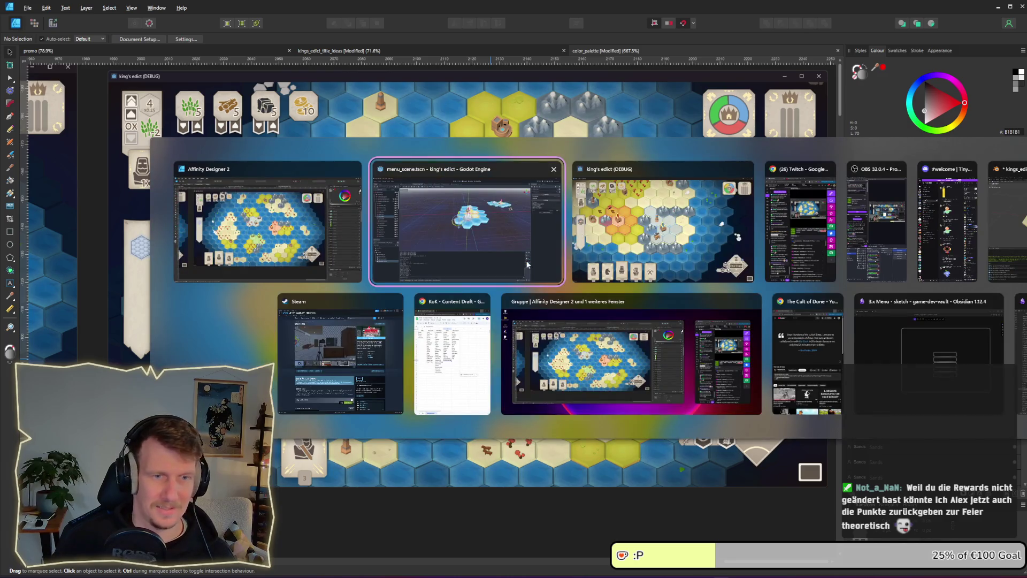
left_click(628, 231)
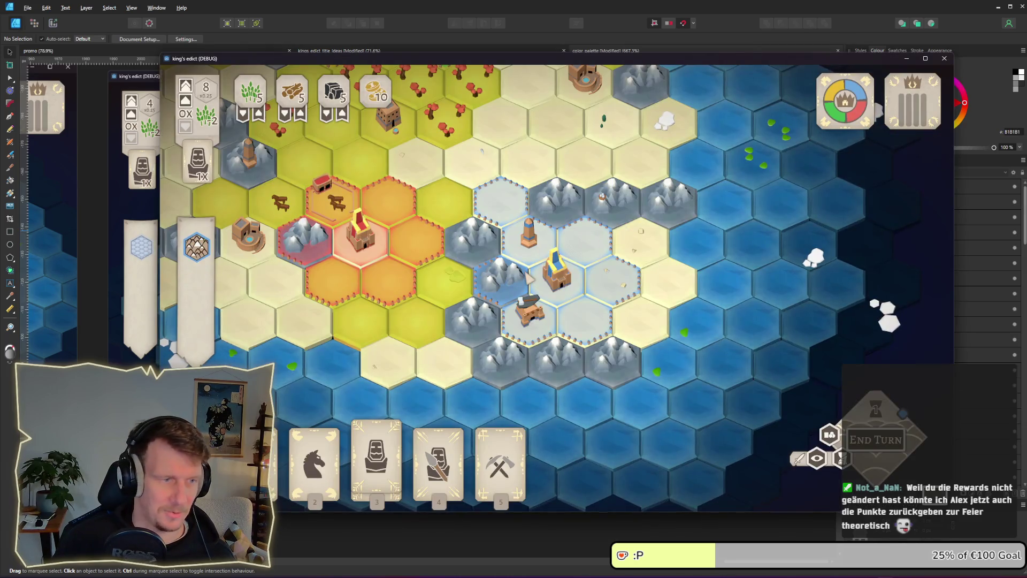
key("alt+Tab")
key("Tab")
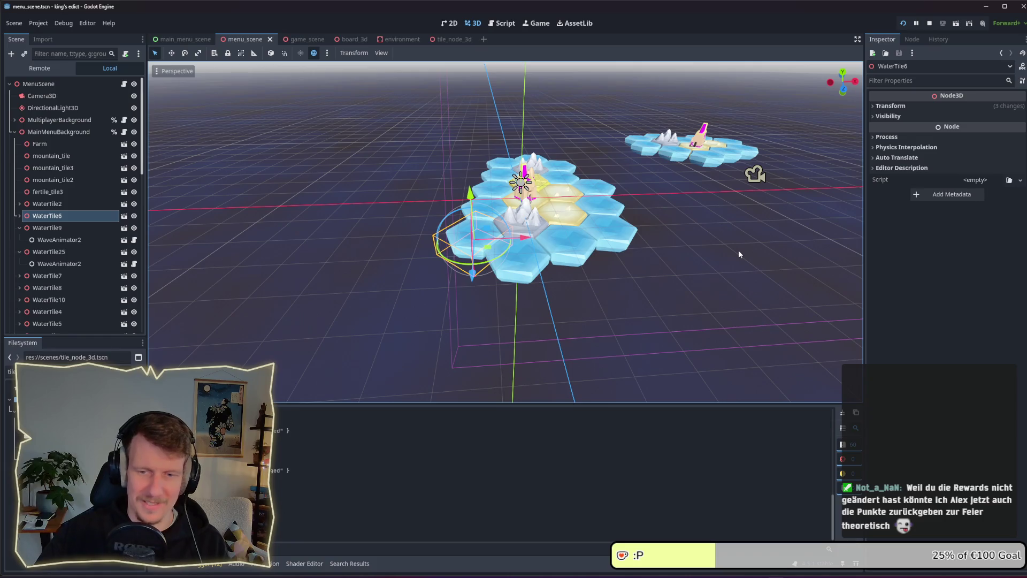
- Orbit the 3D view around the hex-tile clusters, then rerun the project to show the main menu
scroll(695, 248, "up", 3)
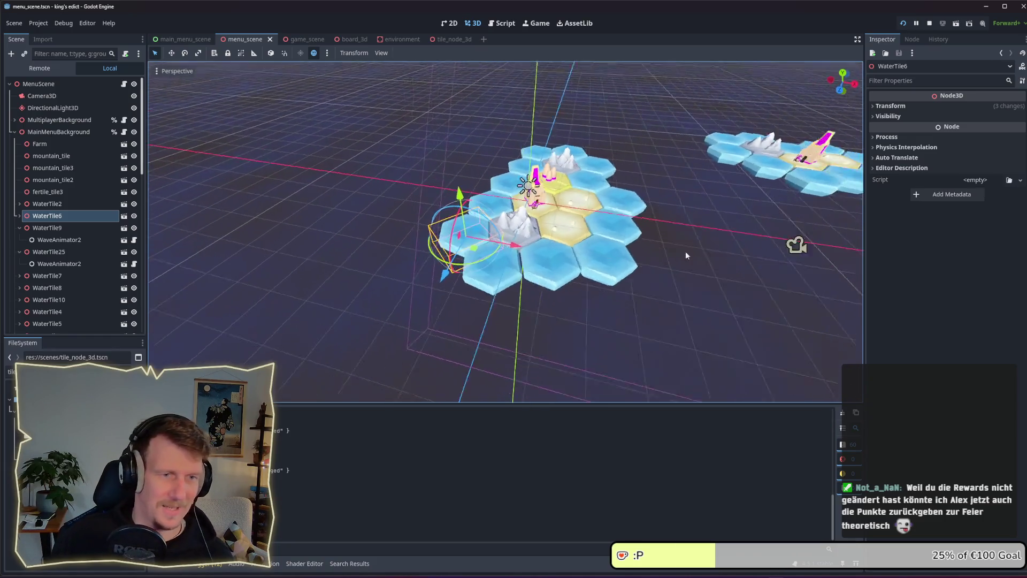
scroll(683, 251, "down", 2)
mouse_move(704, 244)
left_mouse_down()
mouse_move(633, 264)
mouse_move(721, 160)
left_mouse_up()
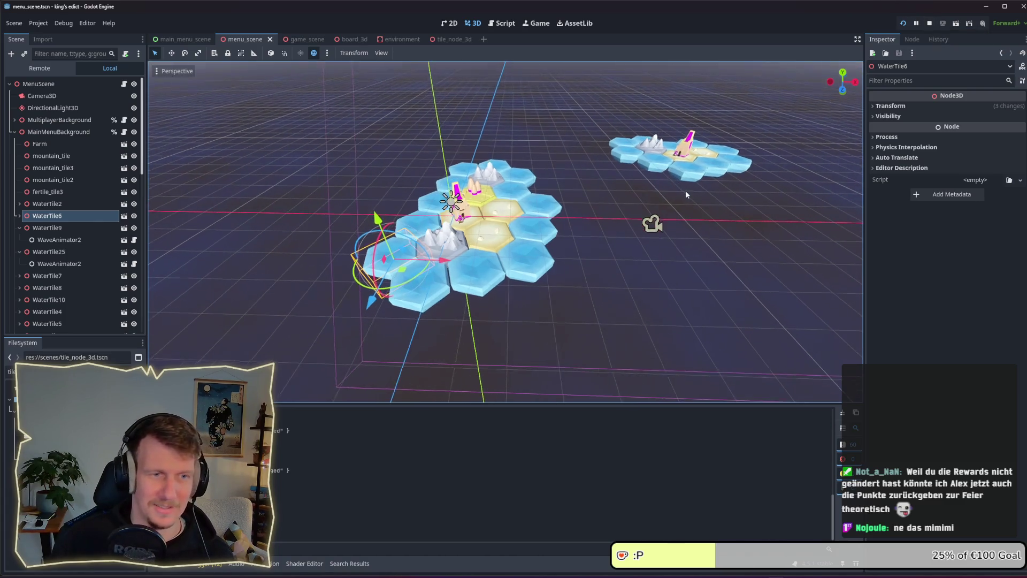
scroll(593, 232, "up", 3)
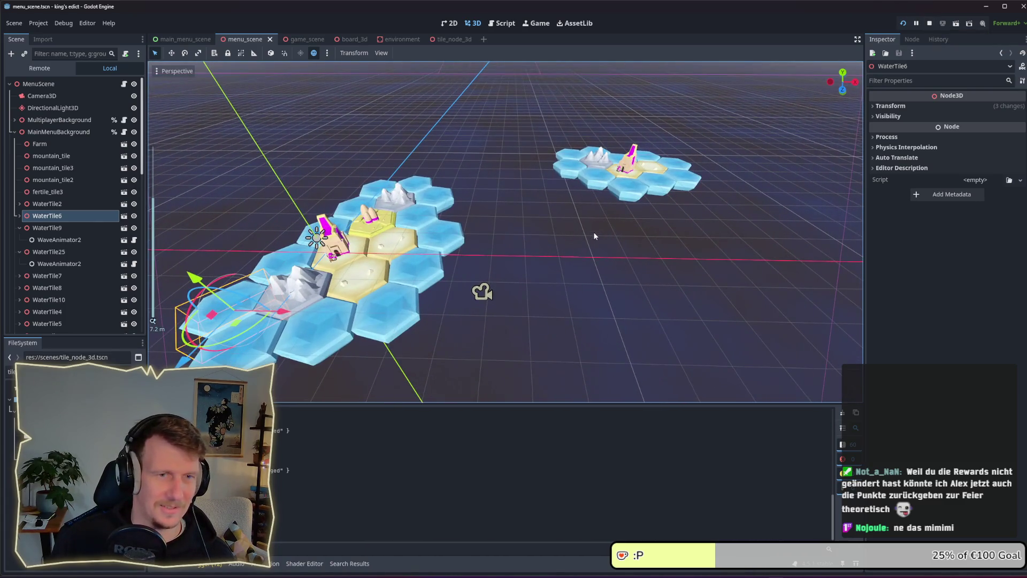
left_click_drag(584, 202, 584, 210)
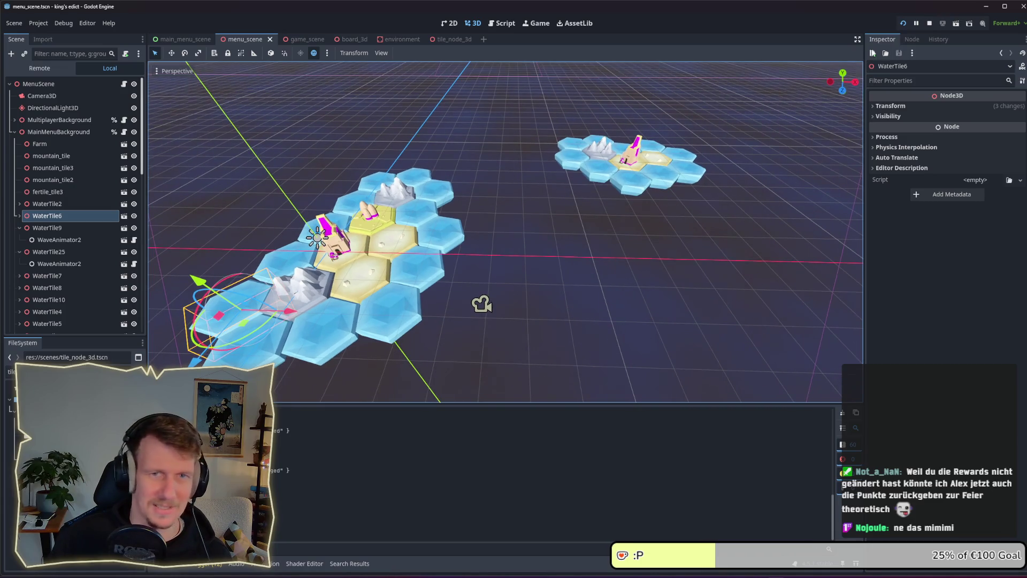
left_click(904, 22)
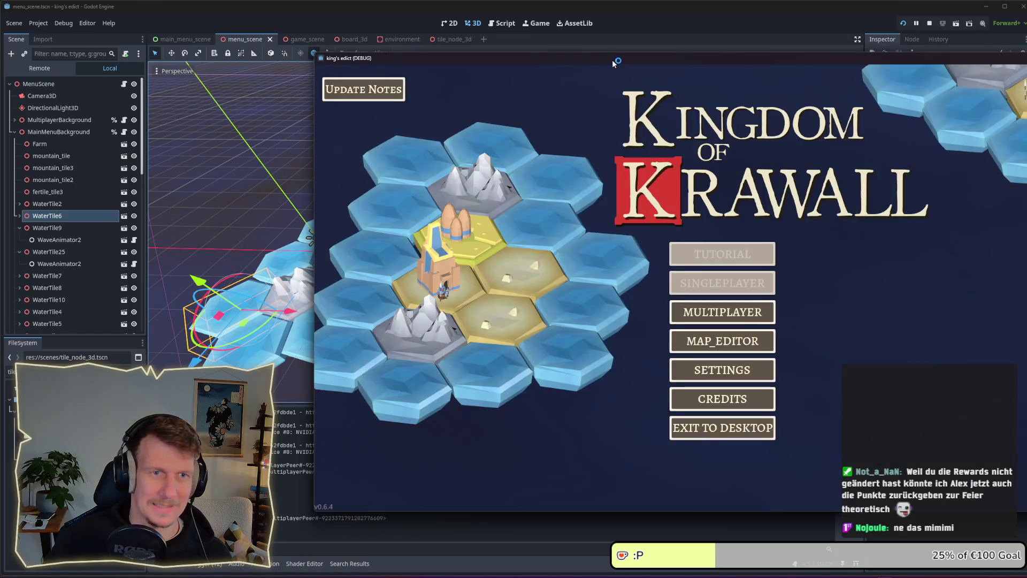
- Move the game window further left and open then leave the multiplayer screen twice
left_click_drag(612, 59, 415, 61)
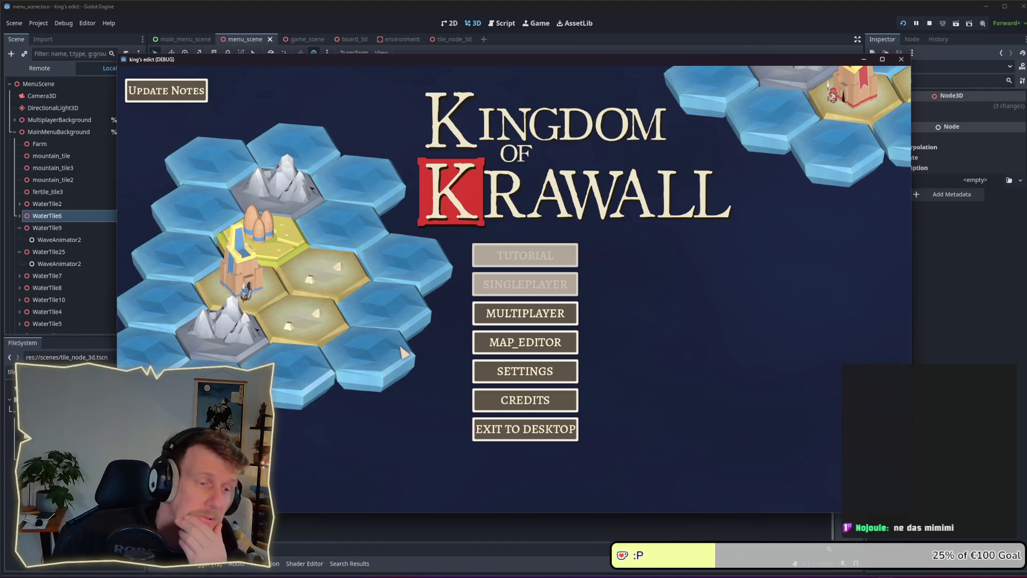
left_click(539, 320)
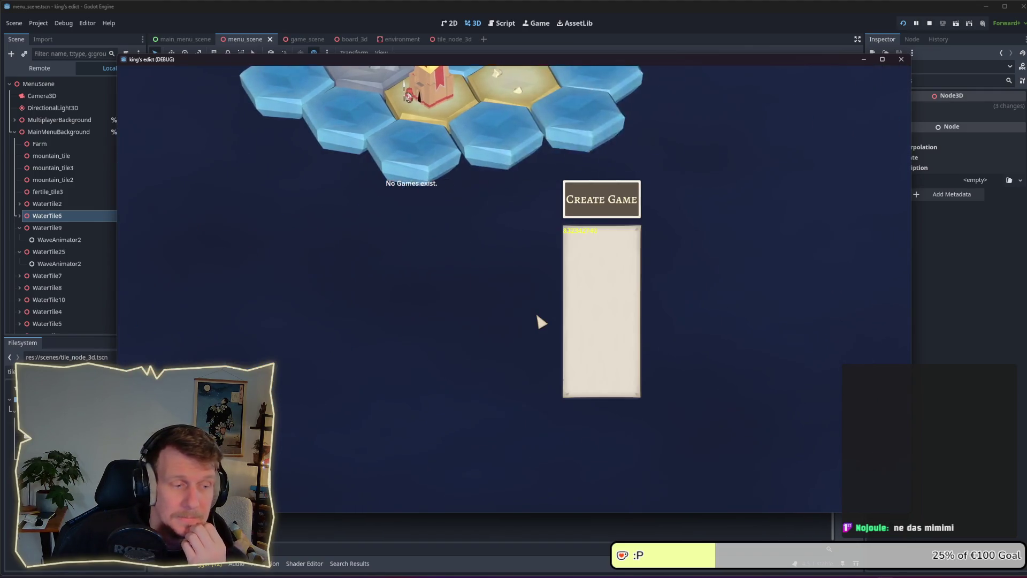
key("Escape")
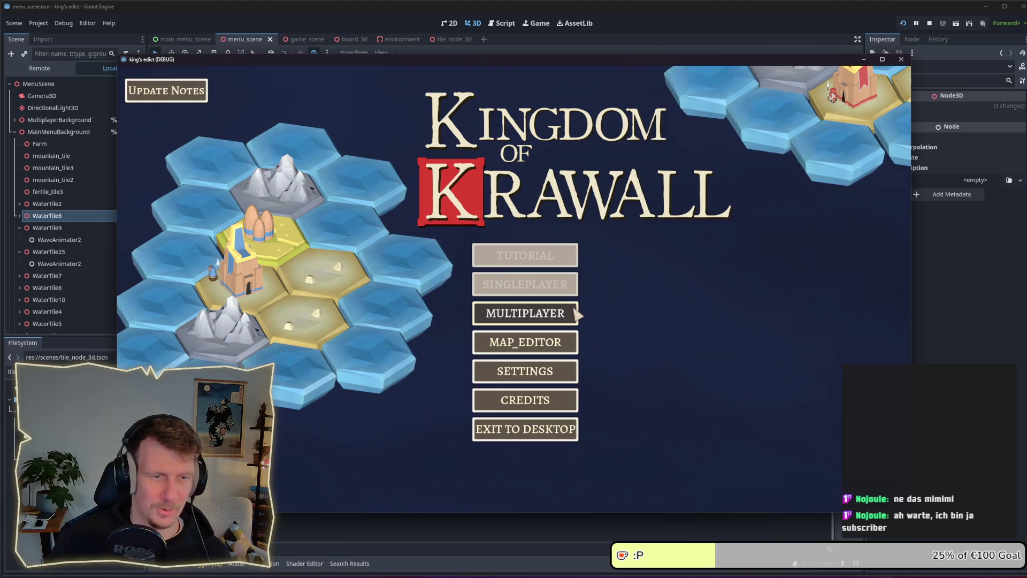
left_click(563, 315)
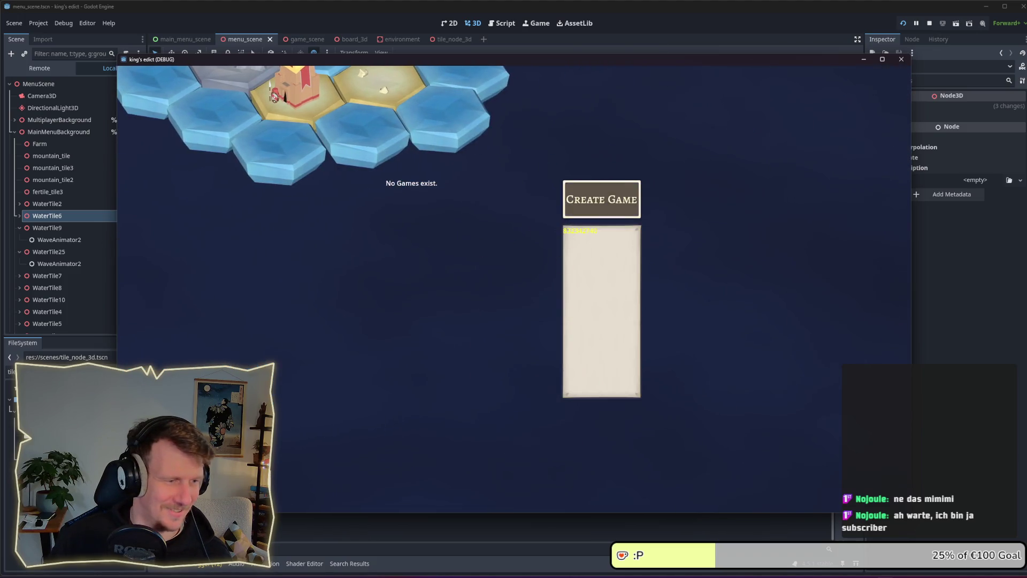
key("Escape")
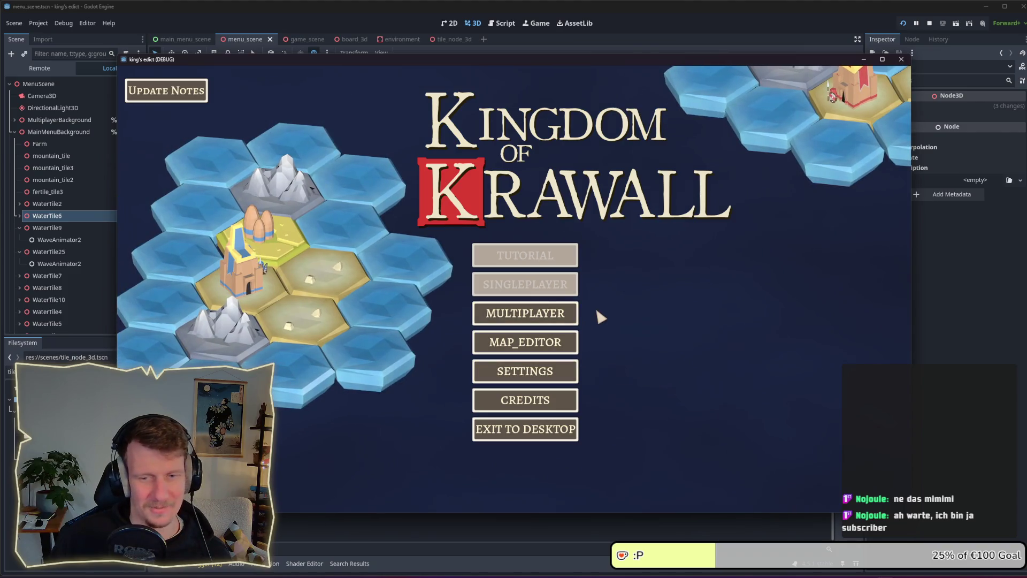
- Open and exit the multiplayer screen twice more, then switch to Affinity Designer 2
left_click(531, 316)
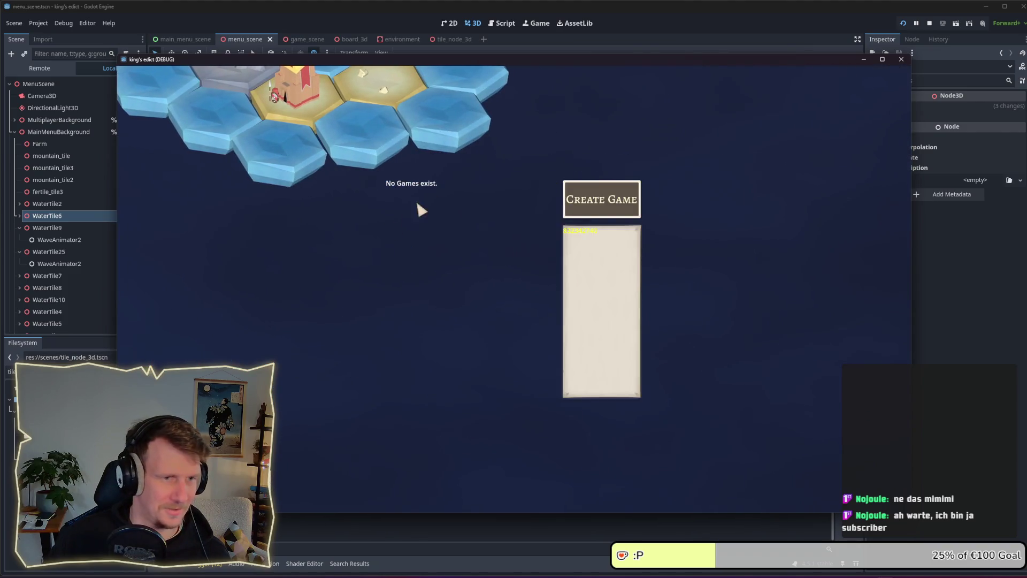
key("Escape")
left_click(525, 313)
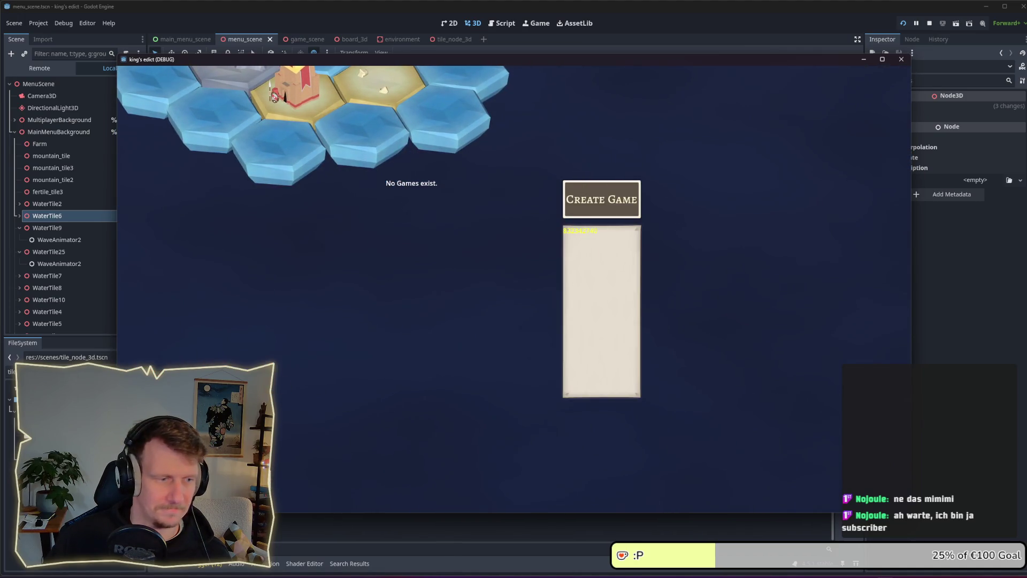
key("Escape")
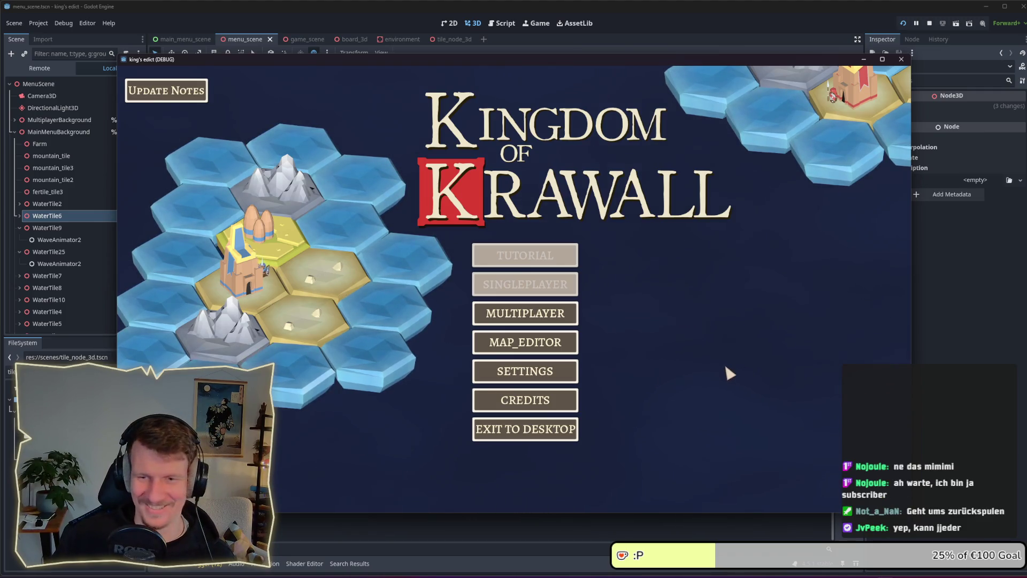
key("alt+Tab")
key("Tab")
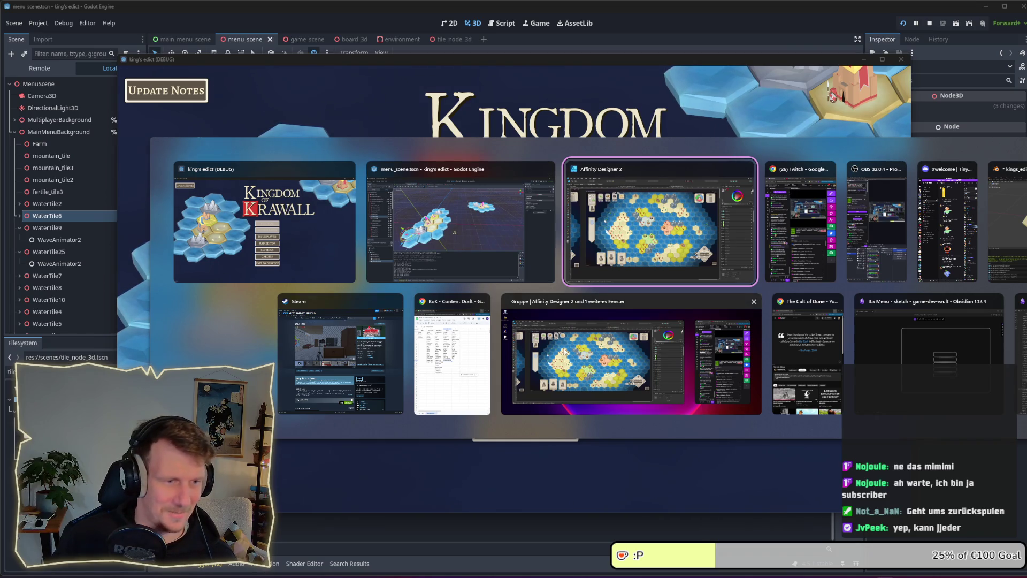
- Go to Affinity Designer 2, select the white hexagon in the title document, and open assets_2.afdesign from recent files
key("alt")
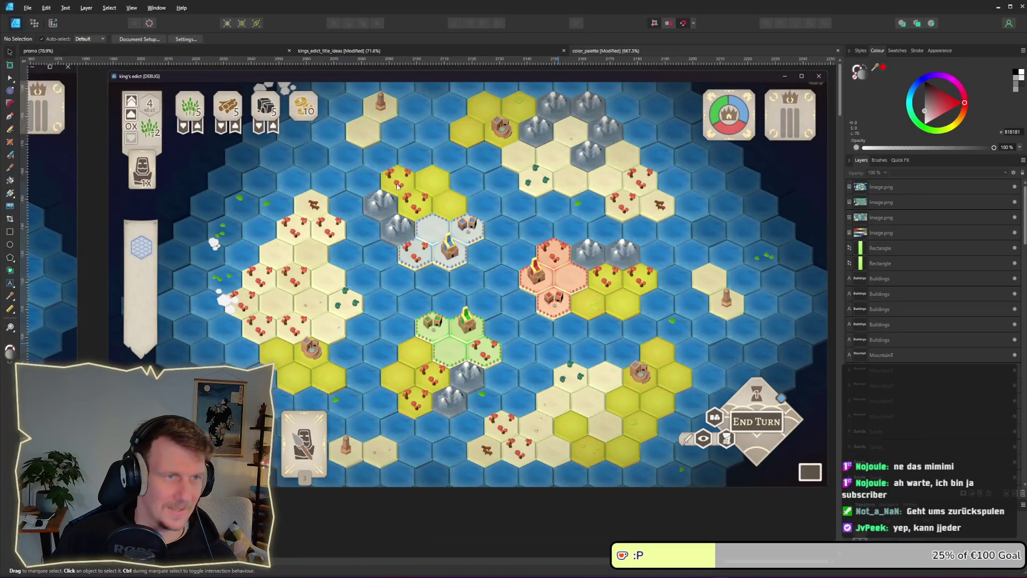
left_click(471, 49)
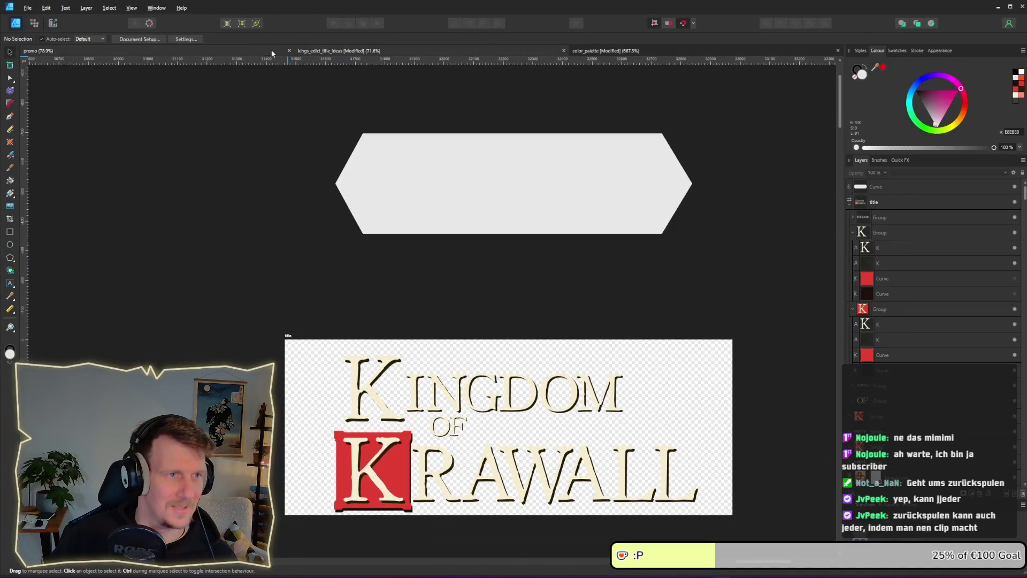
left_click(583, 206)
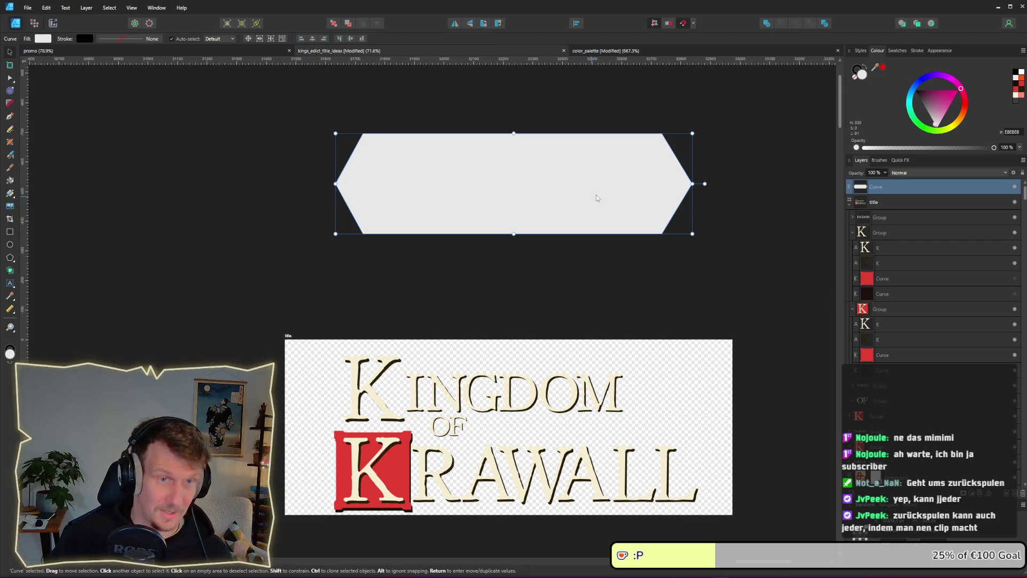
left_click(27, 7)
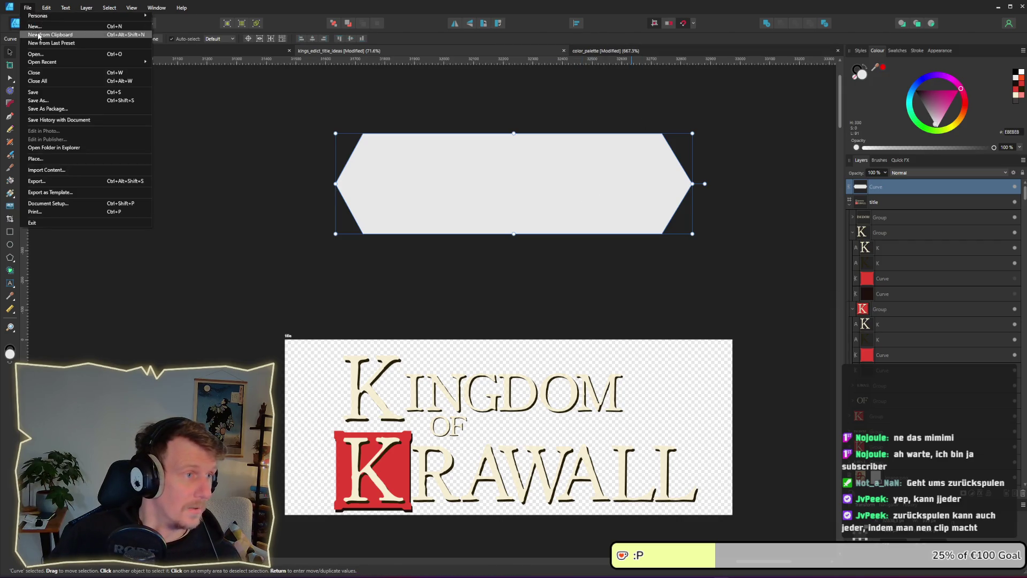
mouse_move(80, 62)
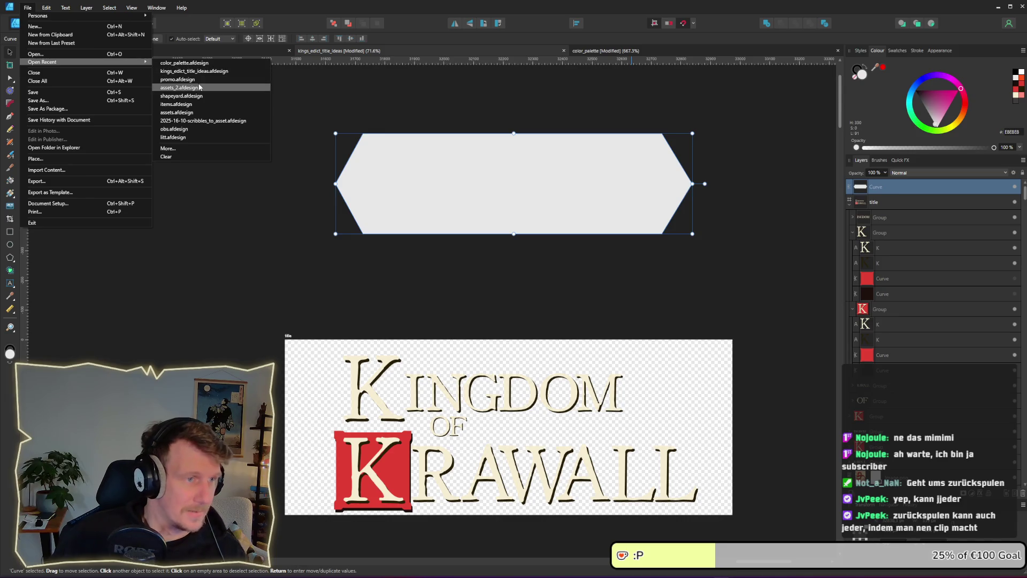
left_click(179, 79)
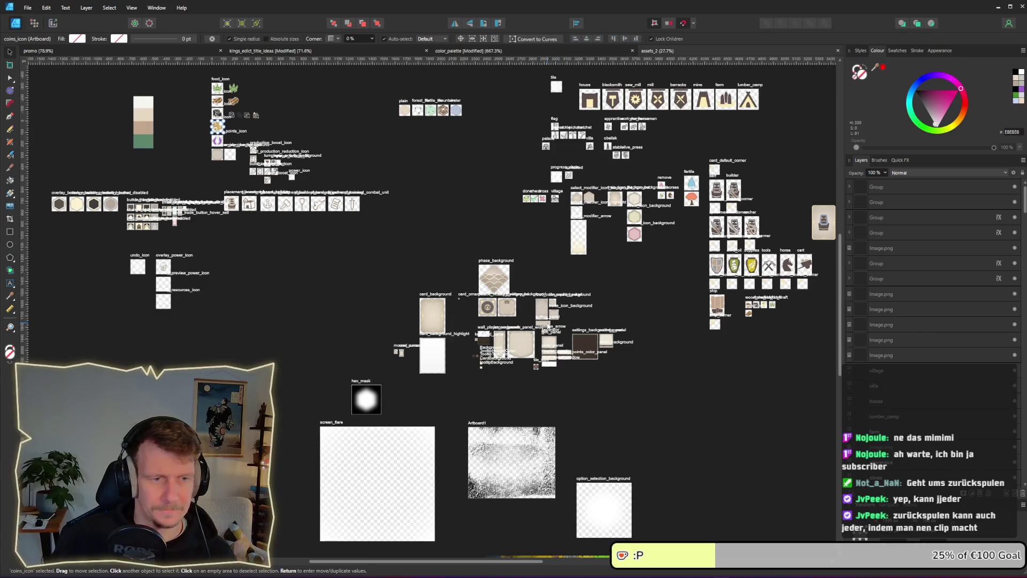
- Pan to the button artboards and check the MULTIPLAYER button's pressed look in the running game
left_click_drag(284, 210, 477, 281)
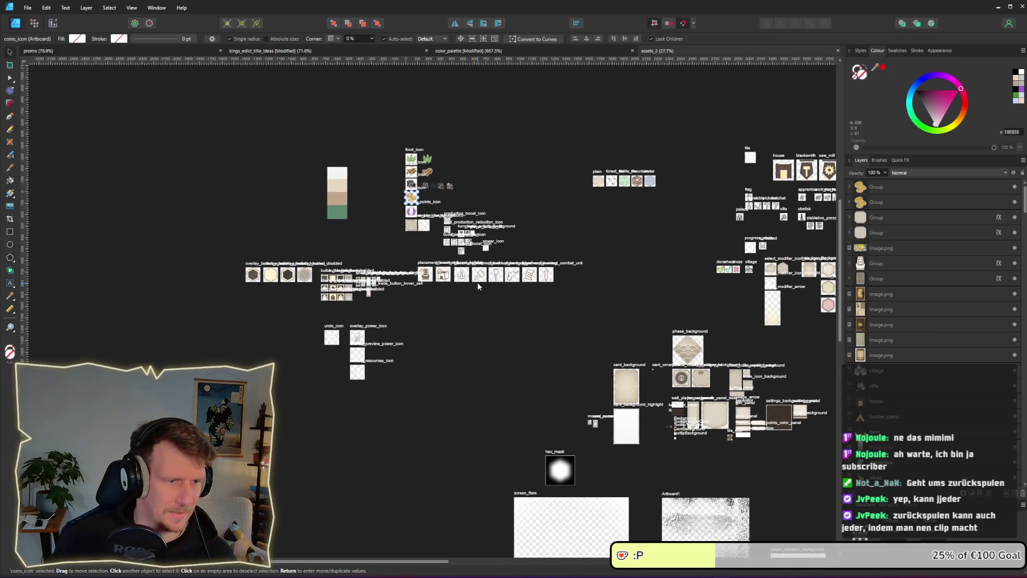
left_click_drag(665, 337, 456, 252)
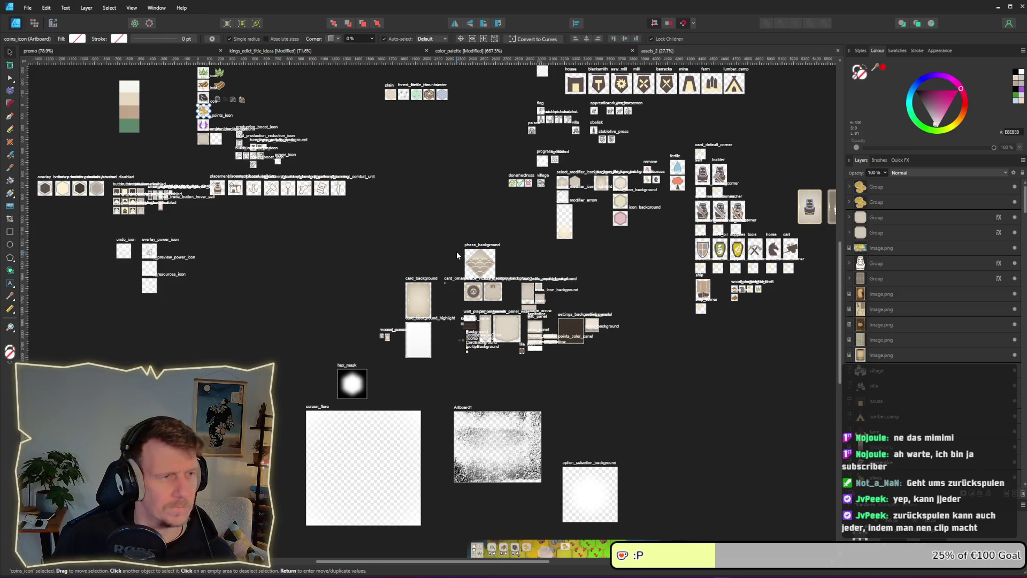
scroll(307, 245, "up", 8)
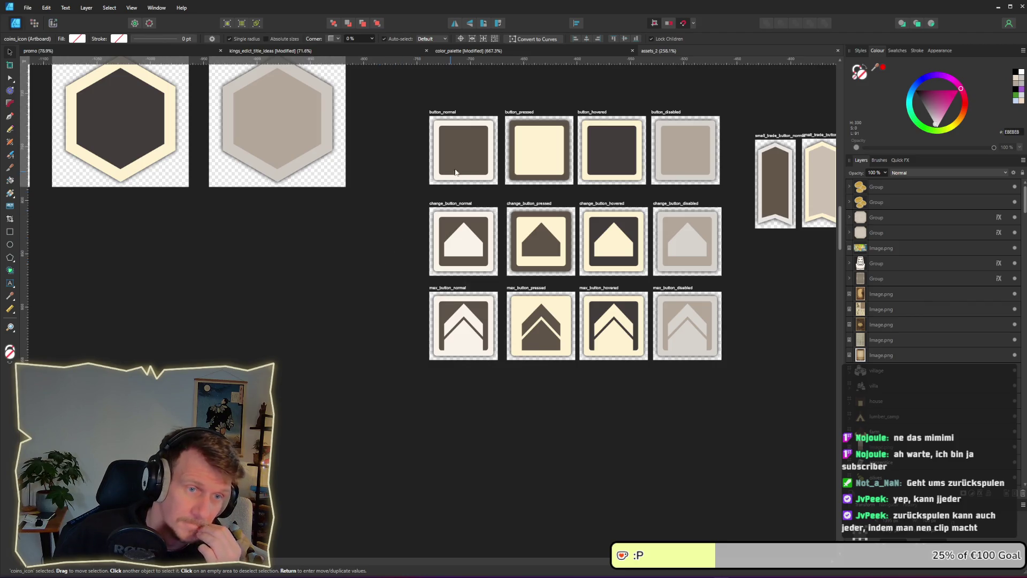
key("alt+Tab")
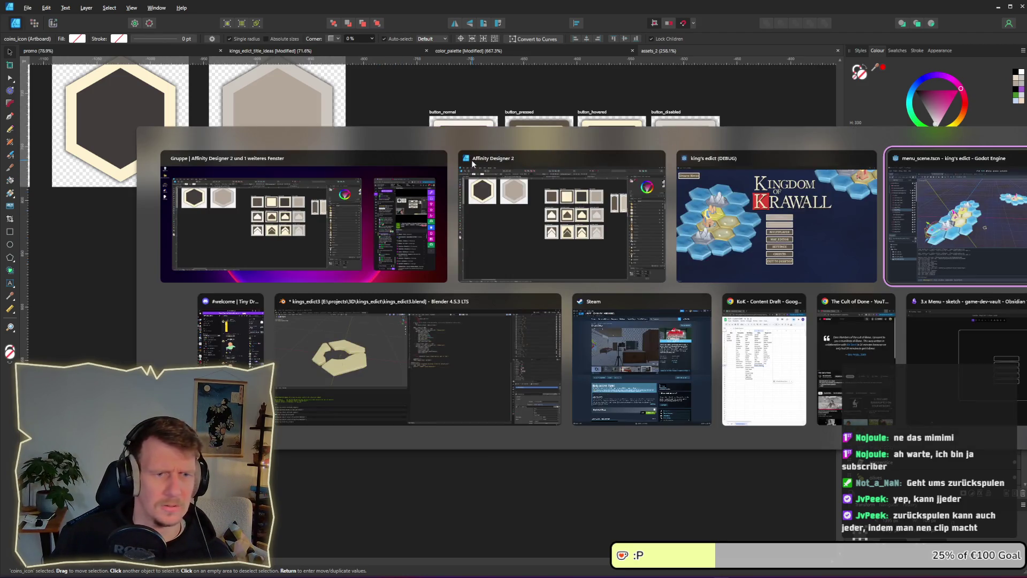
left_click(722, 252)
left_click(522, 316)
key("alt+Tab")
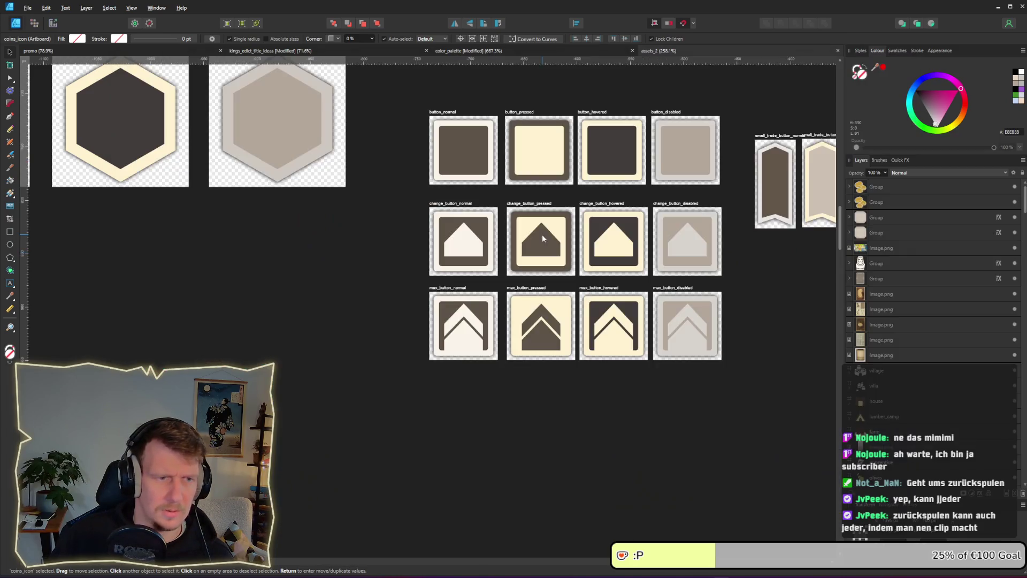
- Clear the selection and paste the hexagon shape beside the overlay button artboards
scroll(528, 327, "down", 4)
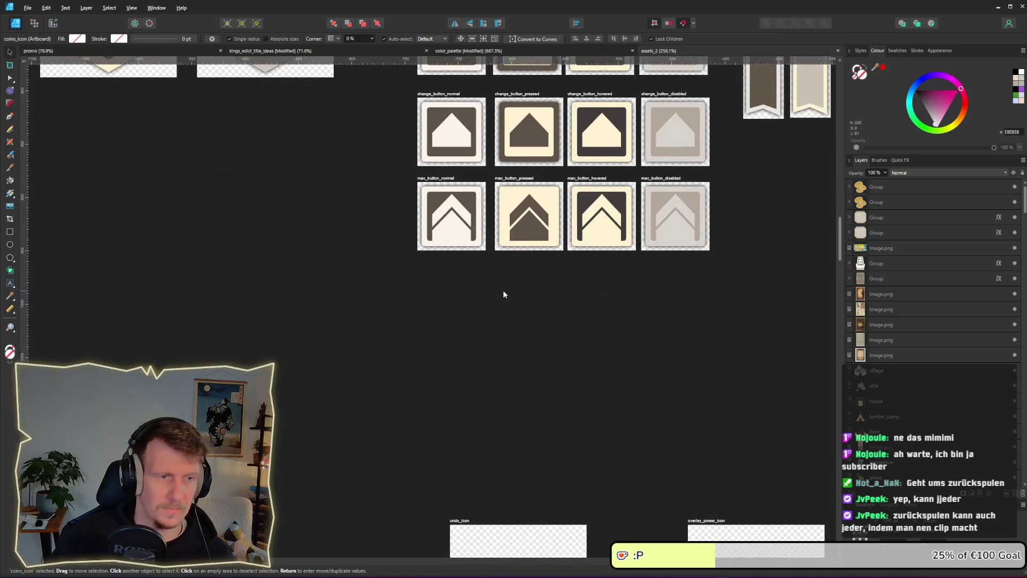
scroll(505, 293, "down", 1, "ctrl")
left_click(460, 334)
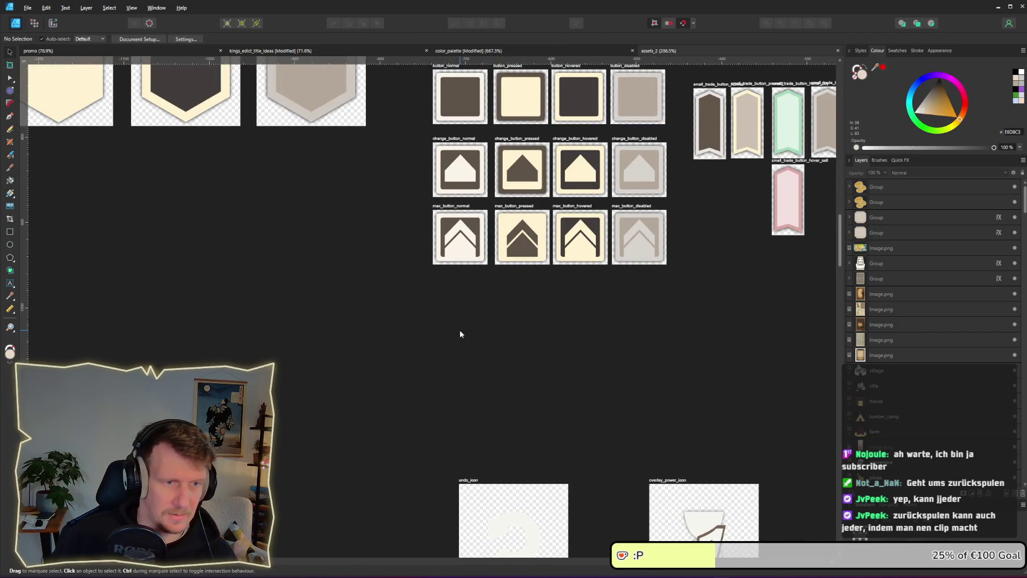
key("ctrl+z")
key("ctrl+z")
key("ctrl+z")
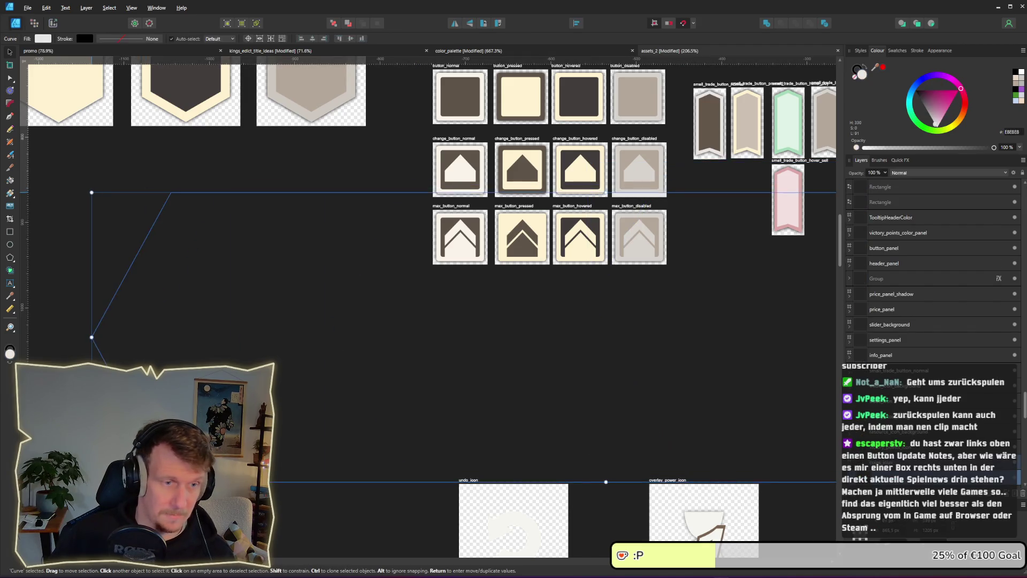
scroll(257, 353, "down", 2, "ctrl")
scroll(413, 322, "left", 4)
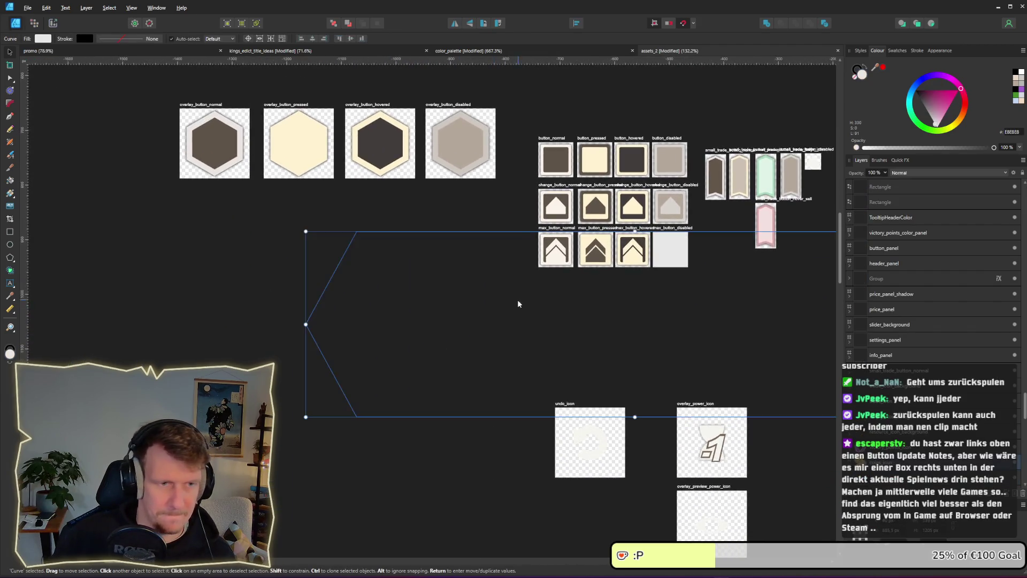
- Restore the pasted hexagon's light-grey fill, shrink it to button size, and move it left beside the buttons
scroll(601, 332, "left", 4)
key("ctrl+z")
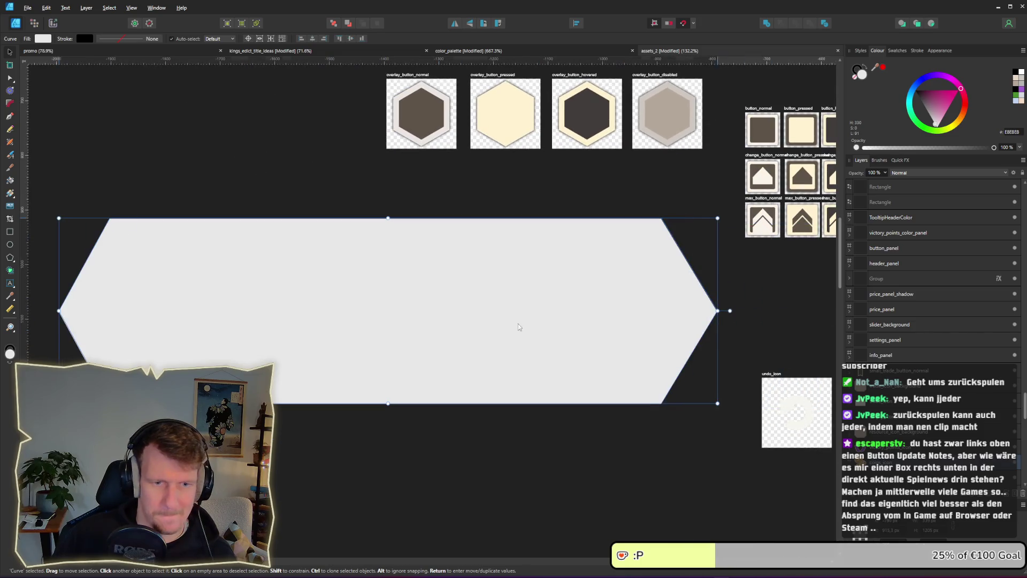
mouse_move(717, 403)
left_mouse_down()
mouse_move(270, 278)
mouse_move(166, 259)
mouse_move(128, 238)
mouse_move(684, 202)
left_mouse_up()
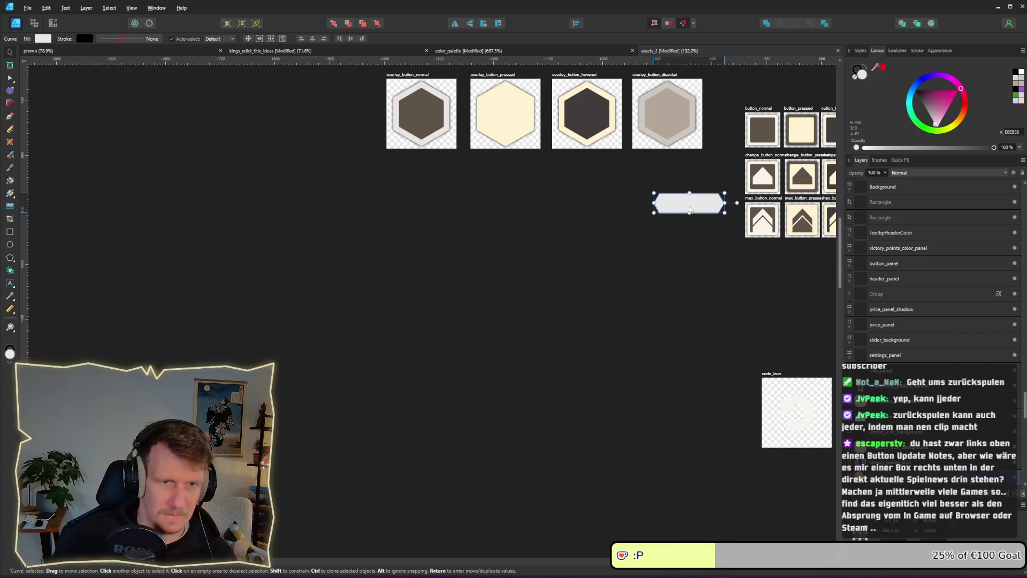
left_click_drag(699, 257, 562, 271)
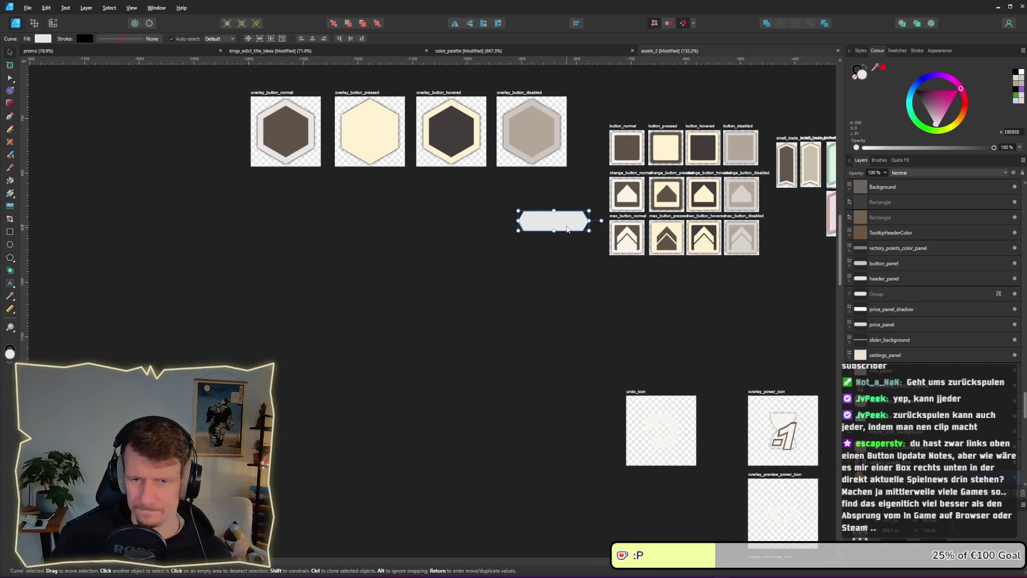
scroll(560, 249, "up", 3)
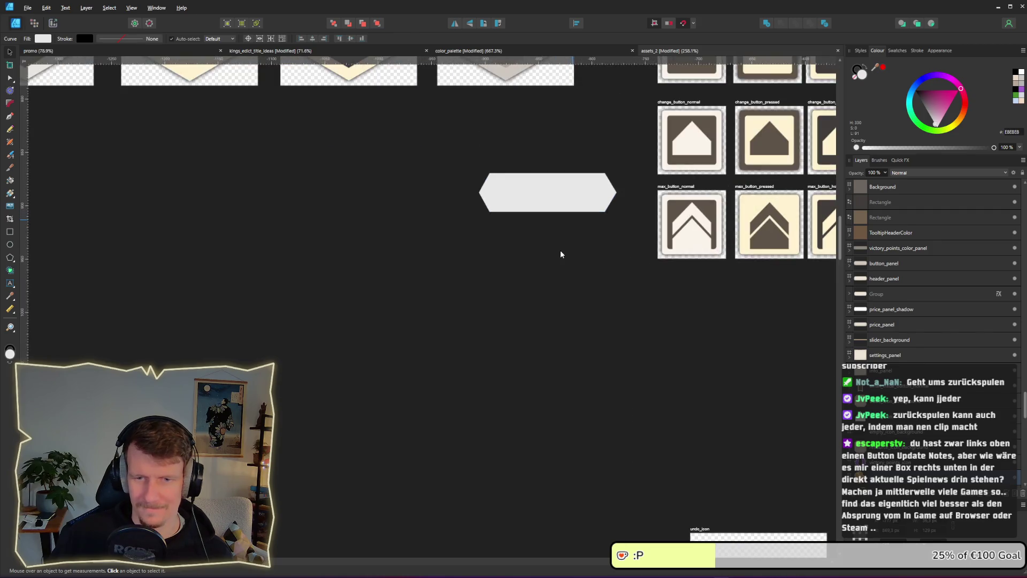
left_click_drag(597, 224, 530, 290)
scroll(531, 290, "up", 1)
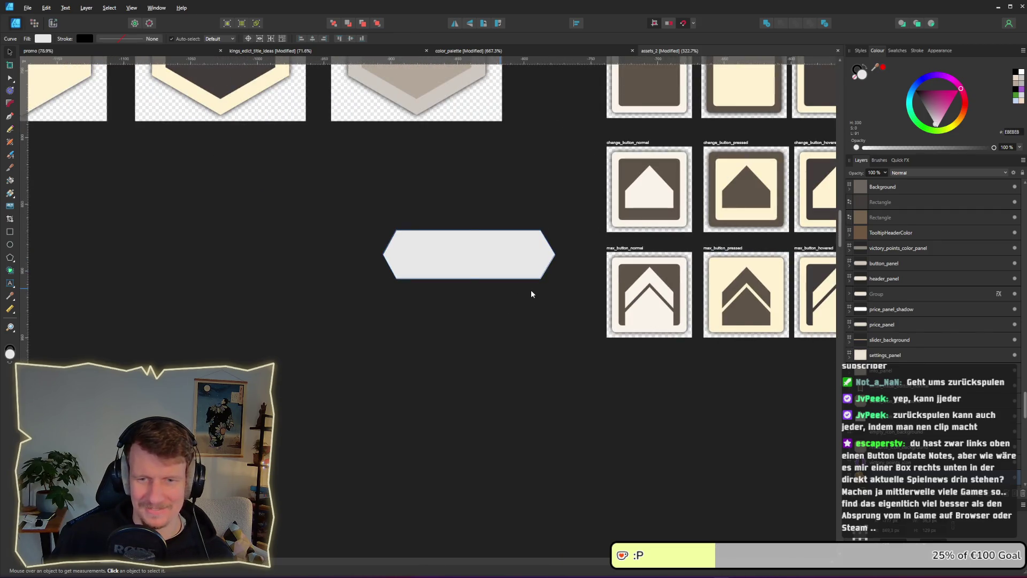
scroll(530, 294, "up", 2)
left_click_drag(505, 278, 407, 267)
scroll(523, 202, "up", 1)
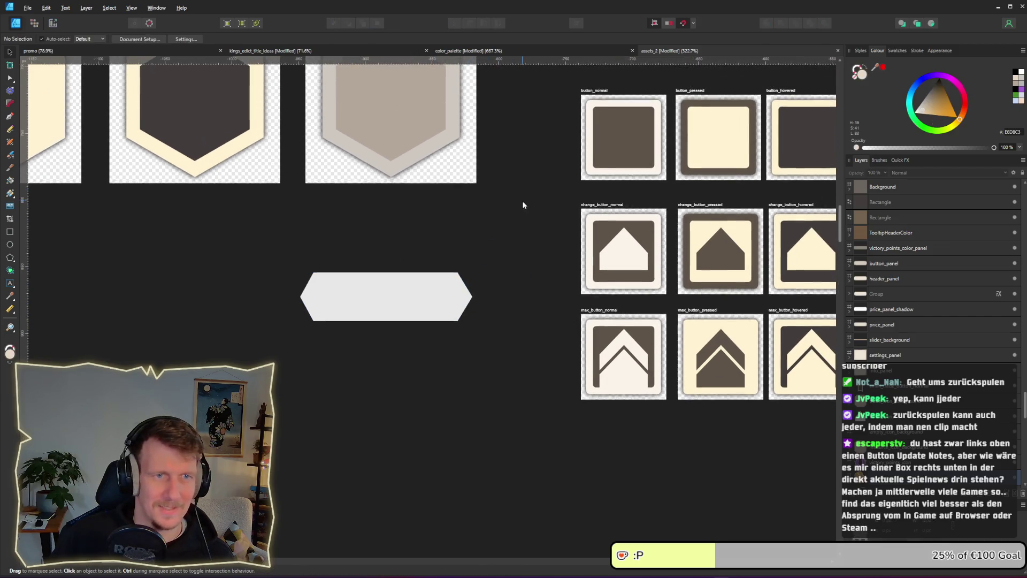
- Ctrl-drag a copy of the button_normal artboard below max_button_normal
left_click(597, 95)
mouse_move(598, 95)
left_mouse_down()
mouse_move(588, 444)
mouse_move(597, 420)
left_mouse_up()
scroll(614, 454, "up", 2)
scroll(556, 355, "up", 2)
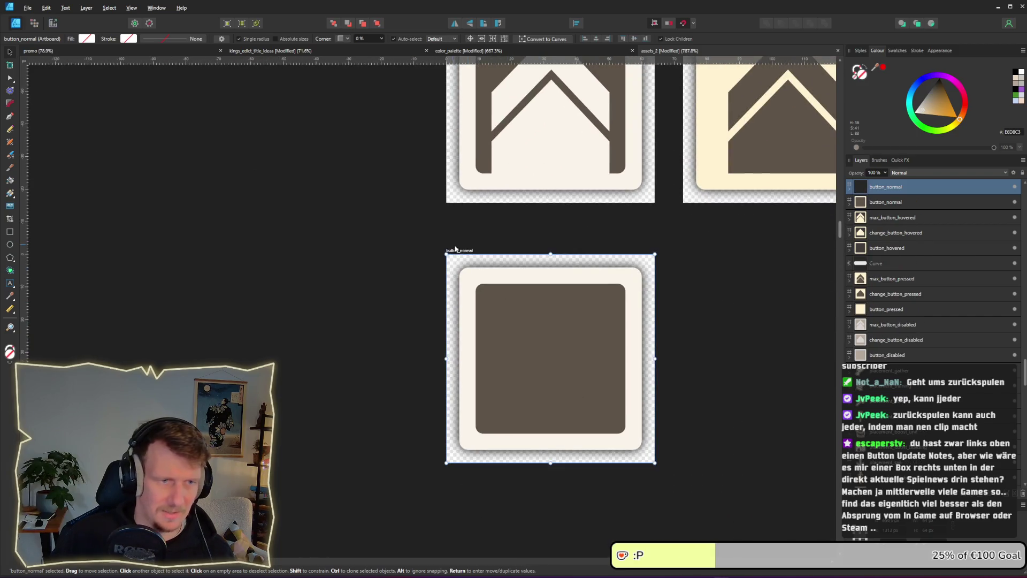
- Rename the copied artboard to button_hex_normal by inserting '_hex'
key("a")
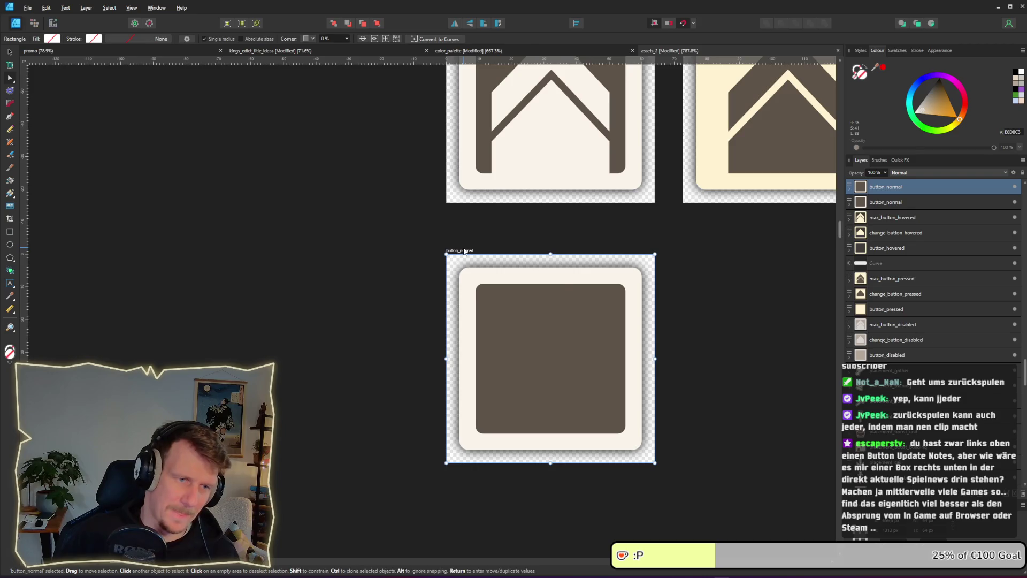
double_click(463, 250)
key("Left")
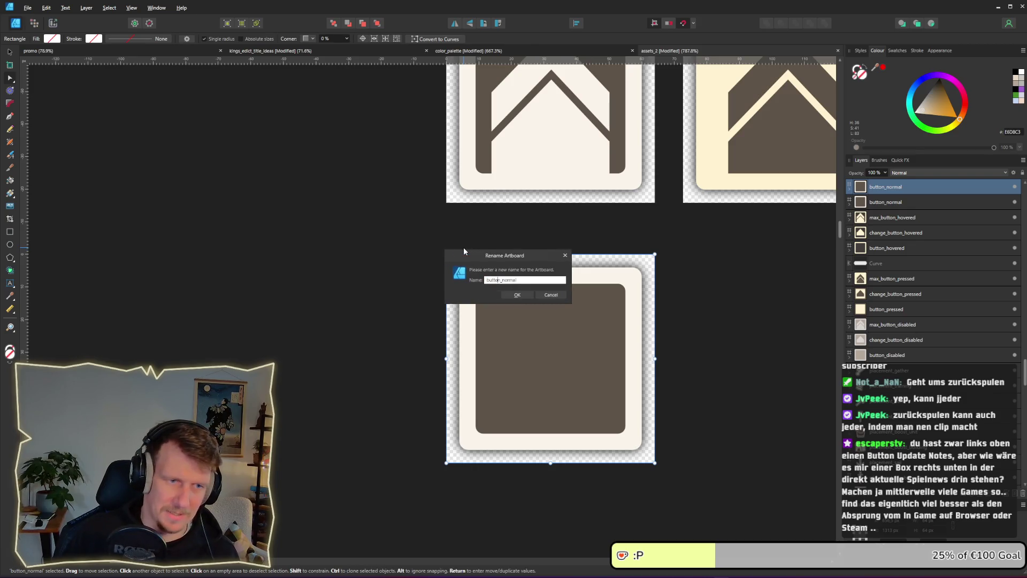
type("_hex")
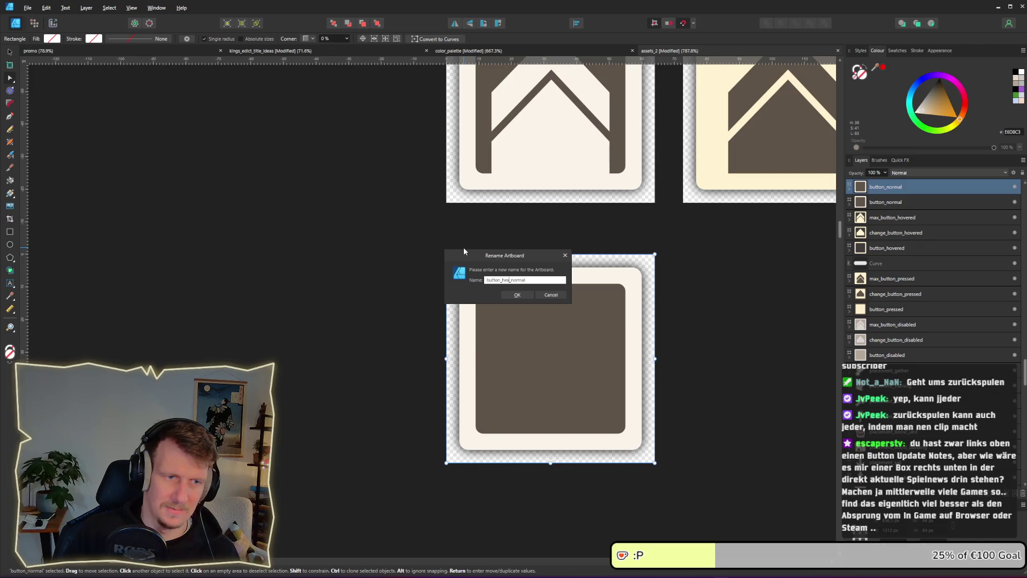
key("Return")
- Delete the dark inner rounded rectangle from button_hex_normal
scroll(464, 251, "down", 3)
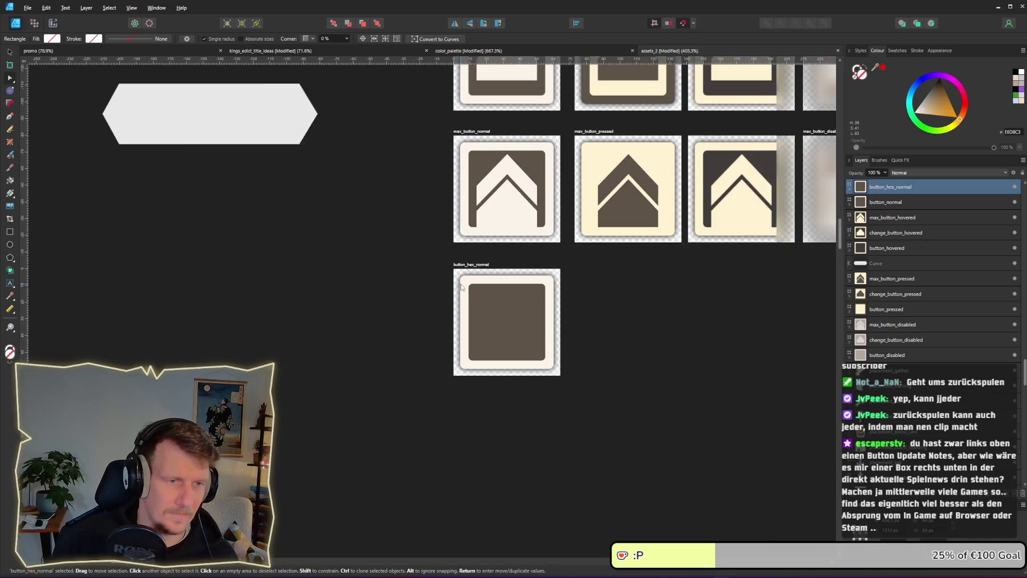
double_click(516, 309)
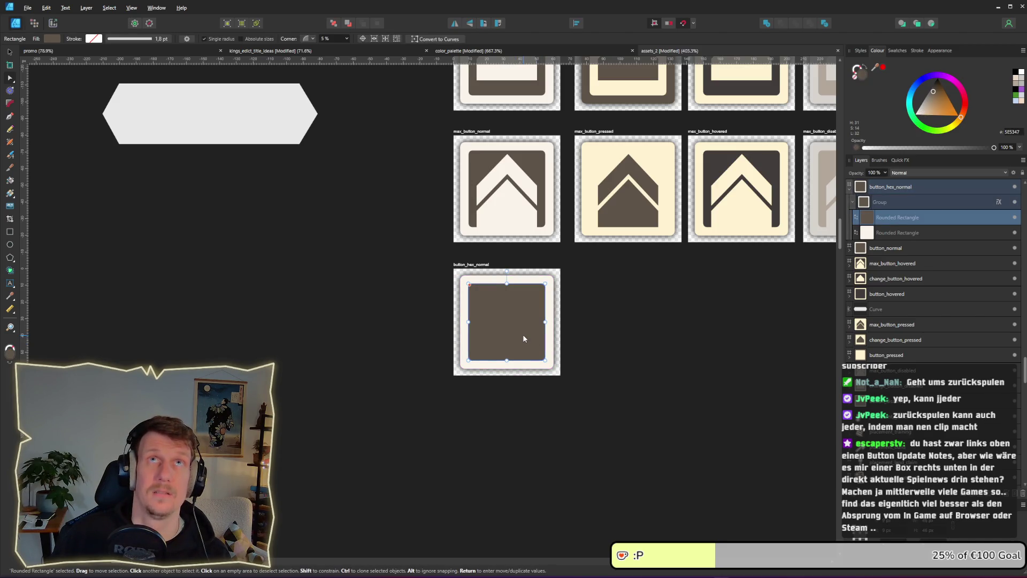
key("Delete")
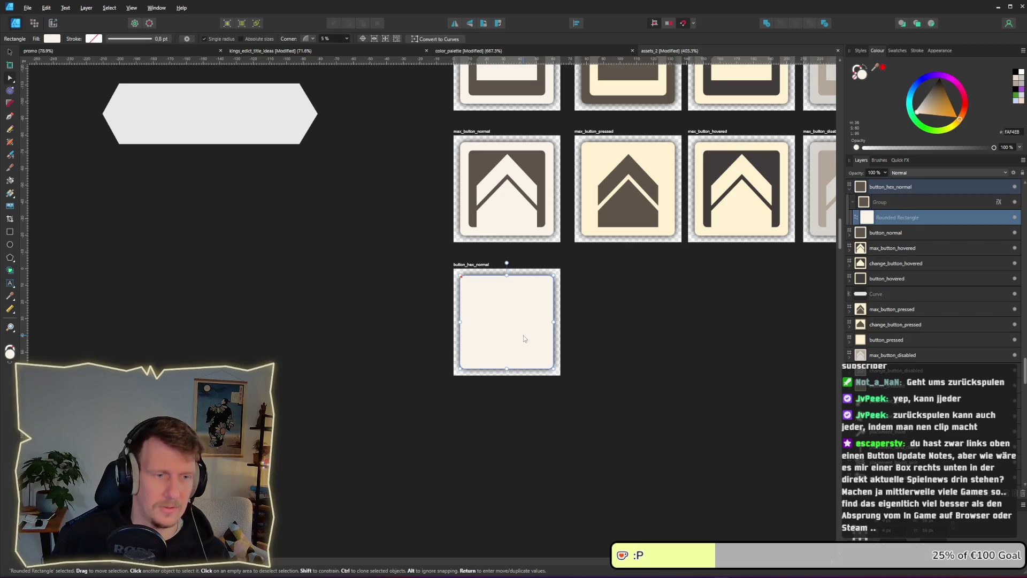
left_click_drag(239, 126, 284, 267)
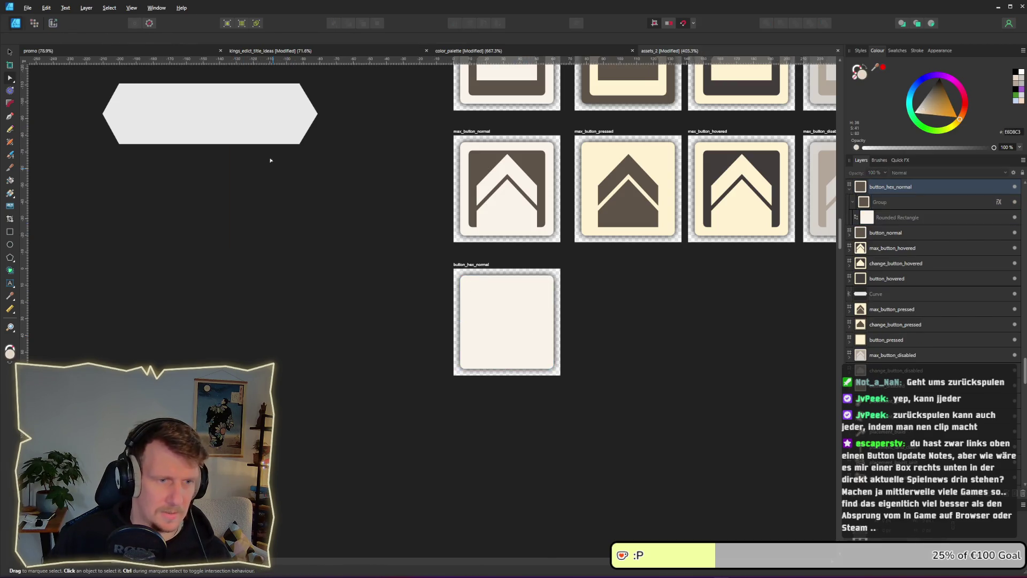
- Move the hexagon shape down next to the button_hex_normal tile
left_click(262, 138)
left_click_drag(255, 131, 295, 280)
left_click(10, 52)
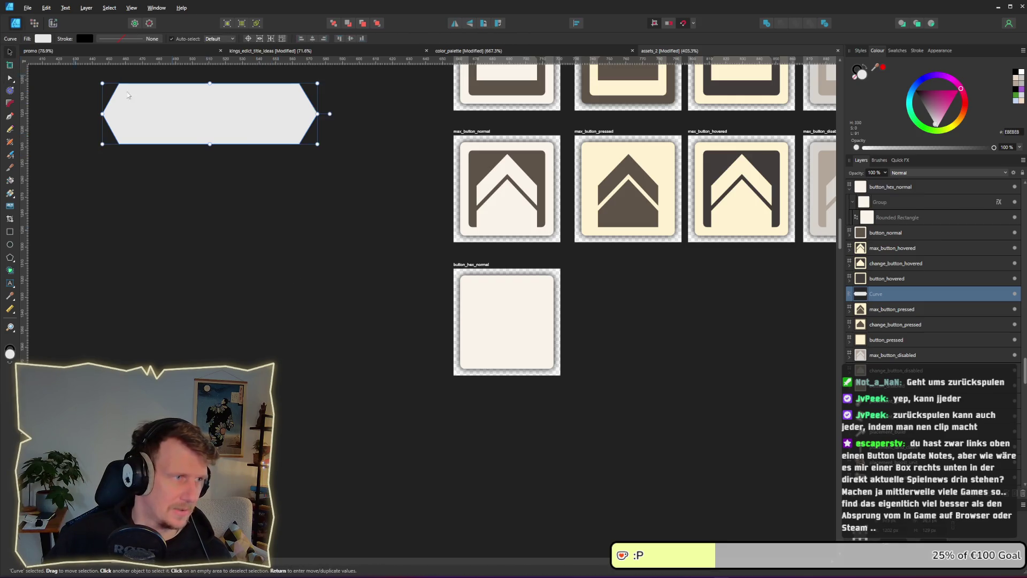
mouse_move(214, 113)
left_mouse_down()
mouse_move(264, 298)
mouse_move(286, 309)
left_mouse_up()
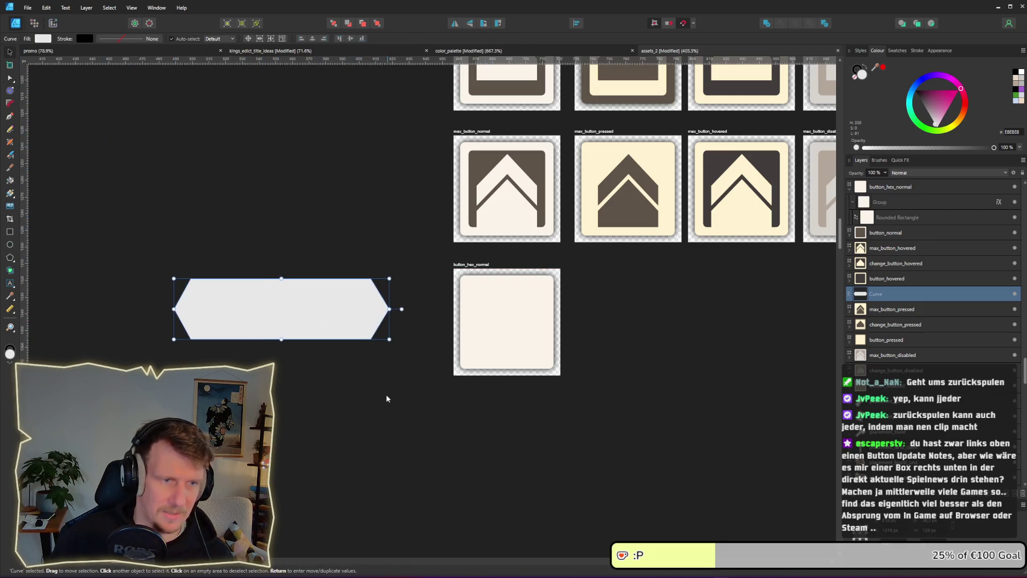
- Create a new style from the light rounded-rectangle group in button_hex_normal
left_click(909, 201)
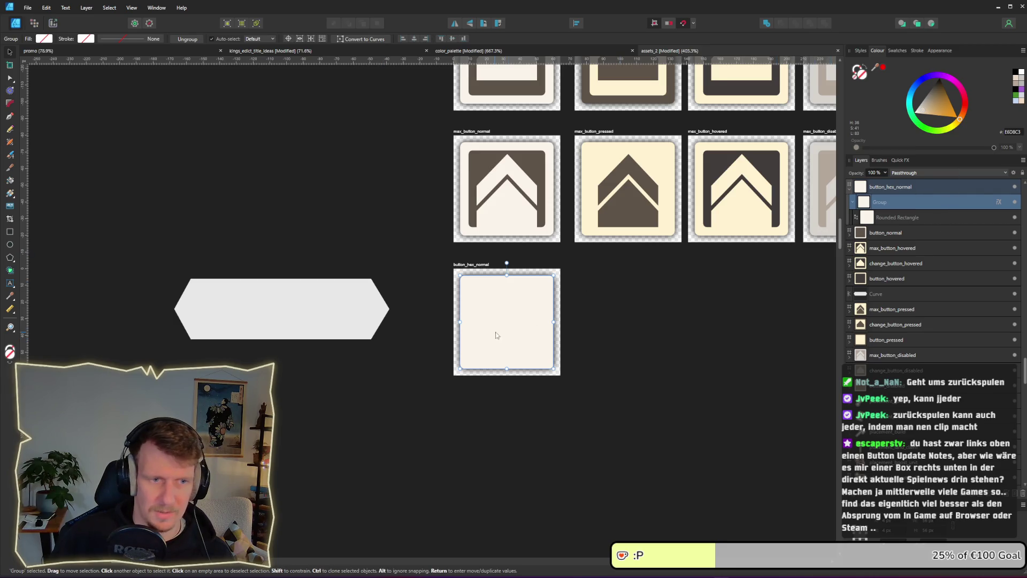
right_click(531, 323)
left_click(561, 558)
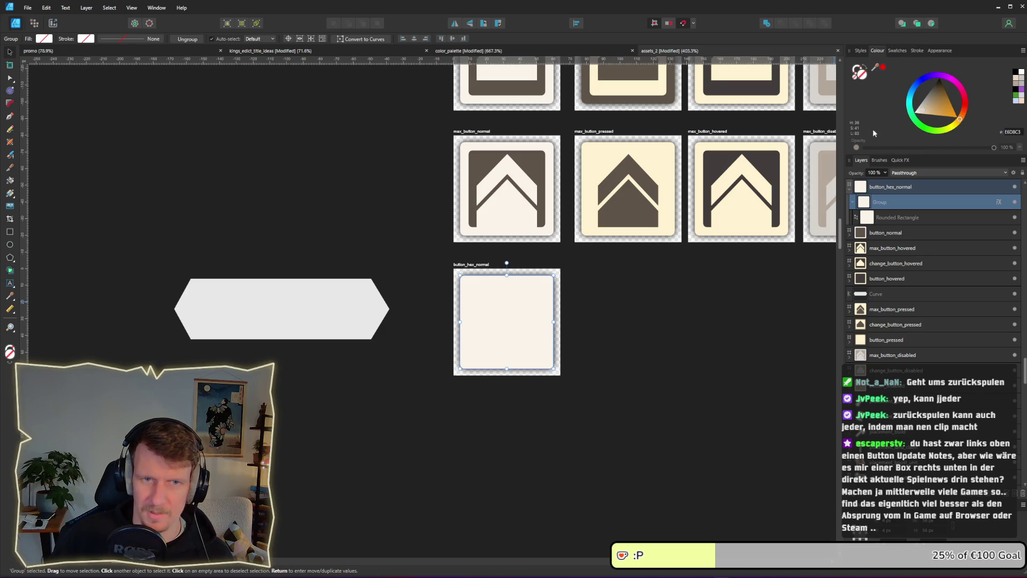
left_click(860, 51)
scroll(1015, 241, "down", 2)
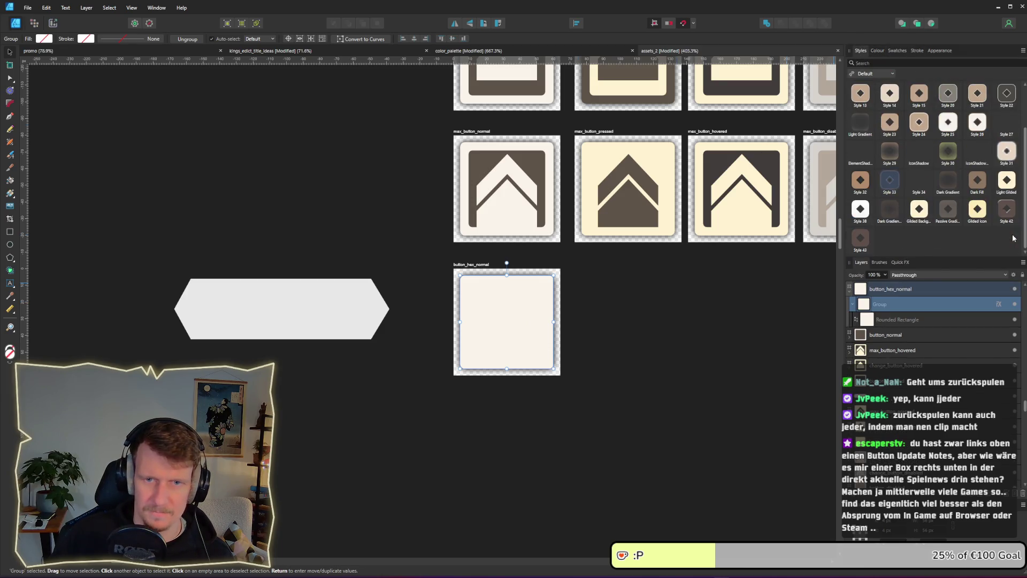
scroll(915, 201, "up", 2)
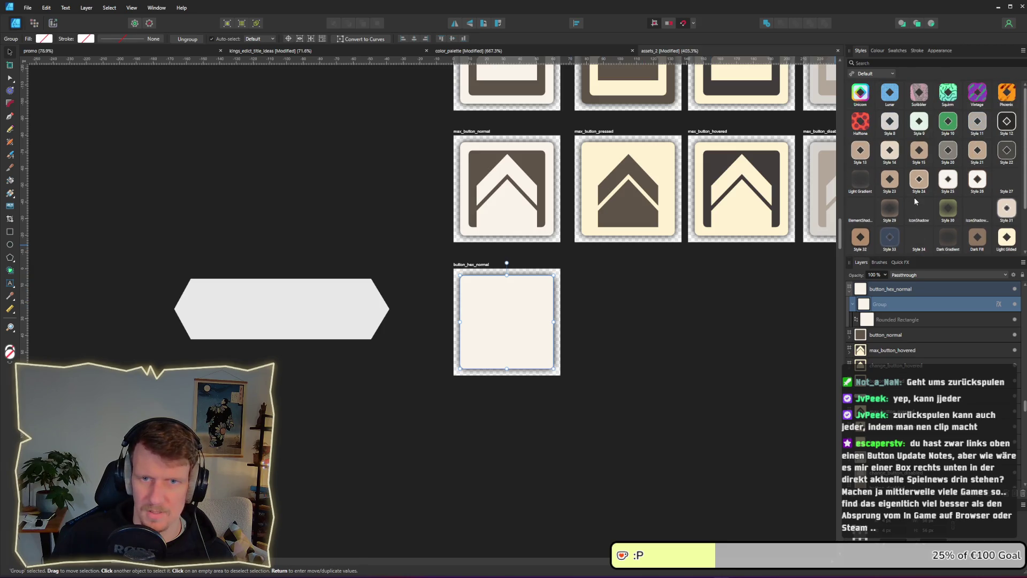
right_click(516, 323)
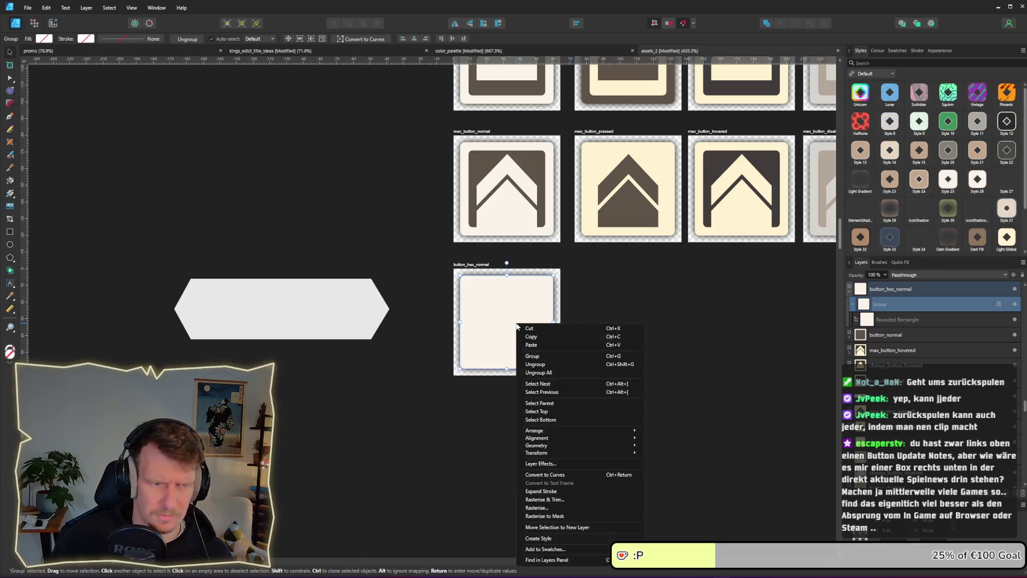
left_click(551, 538)
scroll(947, 192, "down", 2)
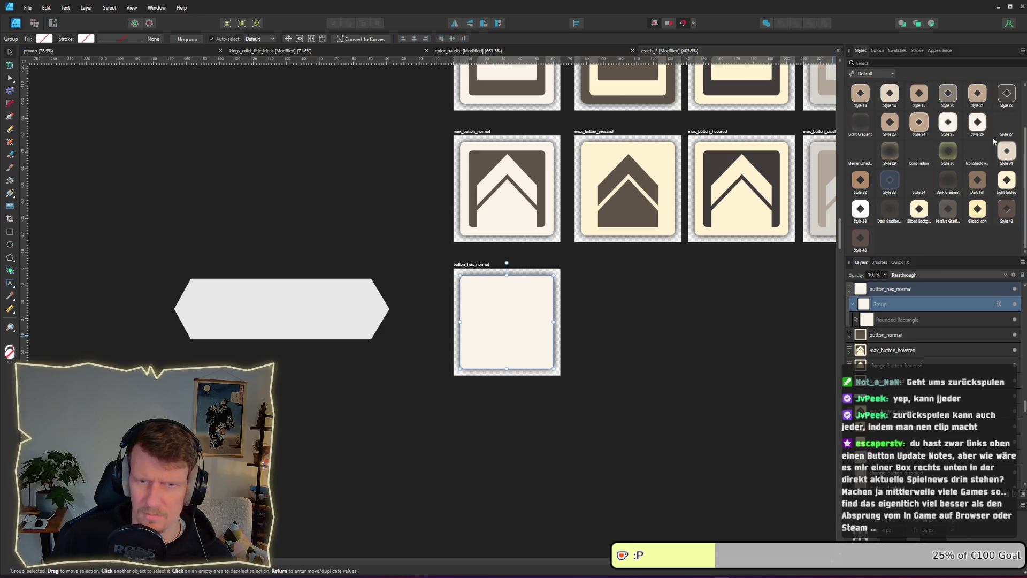
scroll(916, 231, "up", 2)
scroll(916, 227, "down", 2)
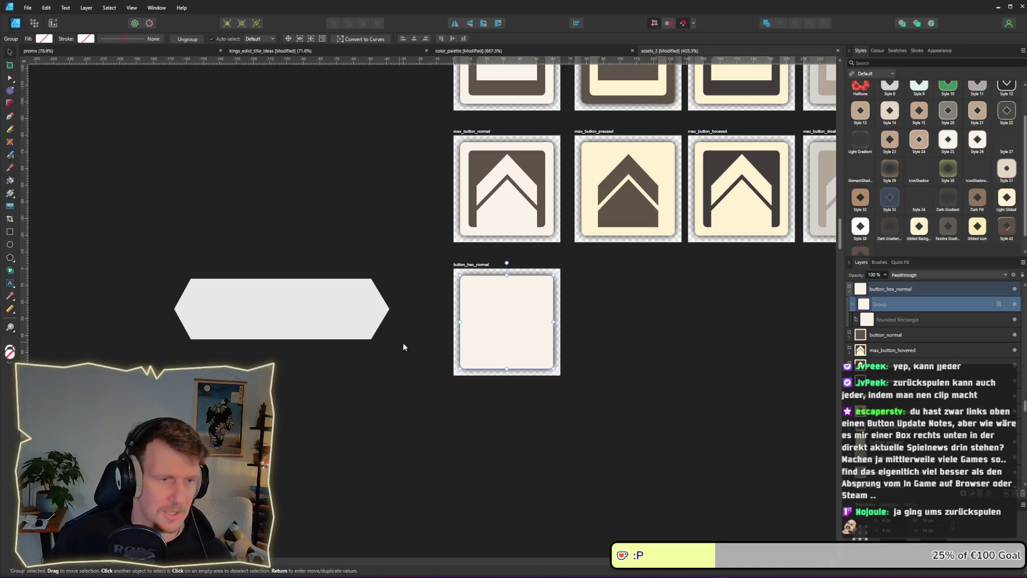
- Reselect the hexagon and the tile's group to compare them, then clear the selection
left_click(332, 318)
scroll(940, 191, "down", 1)
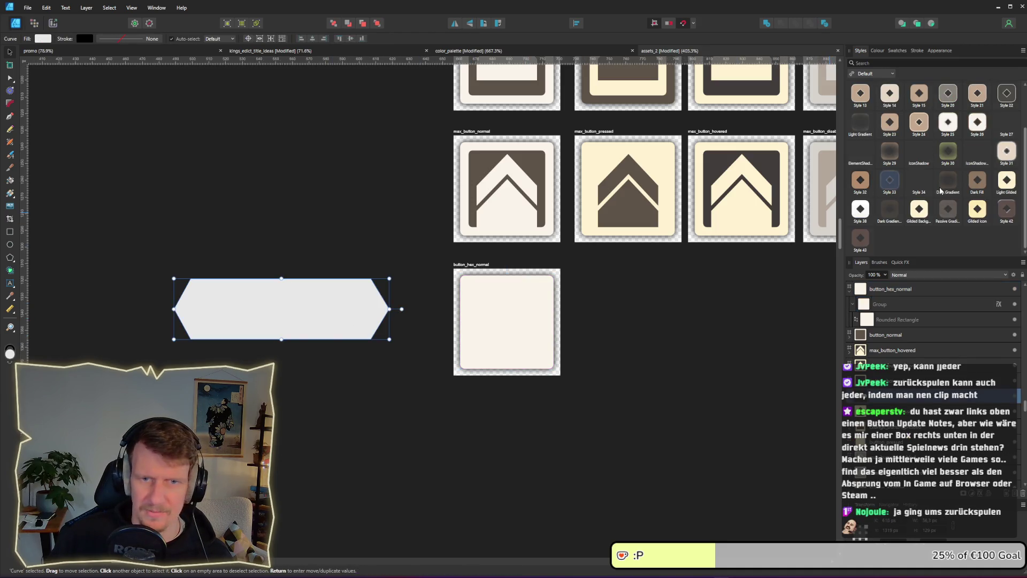
left_click(532, 316)
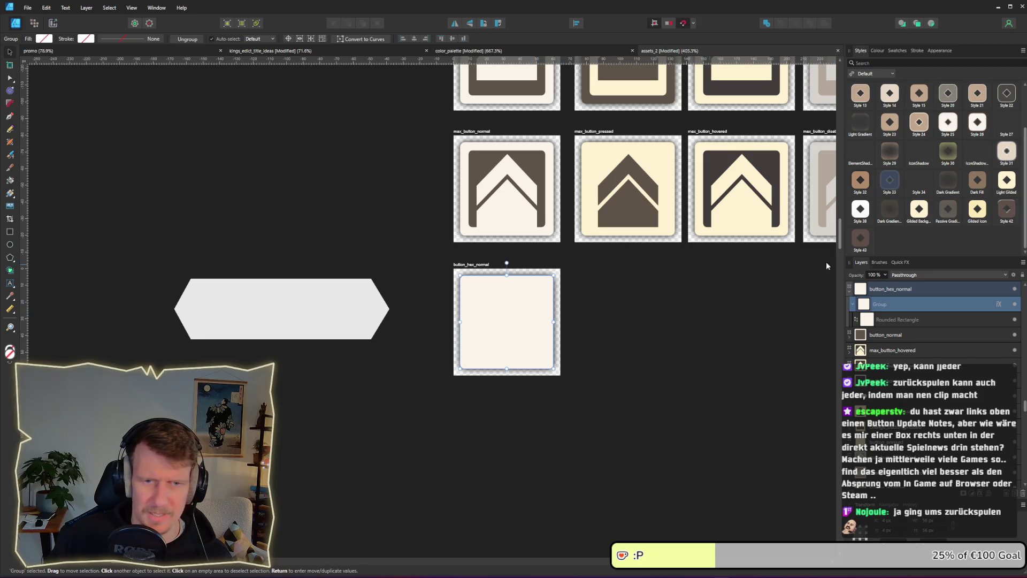
scroll(924, 197, "up", 3)
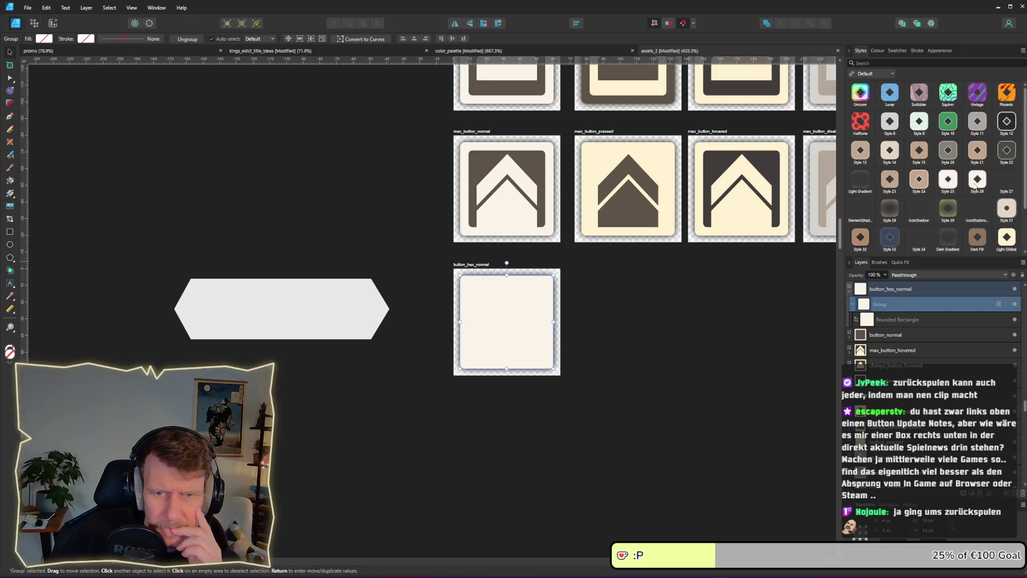
scroll(975, 185, "down", 1)
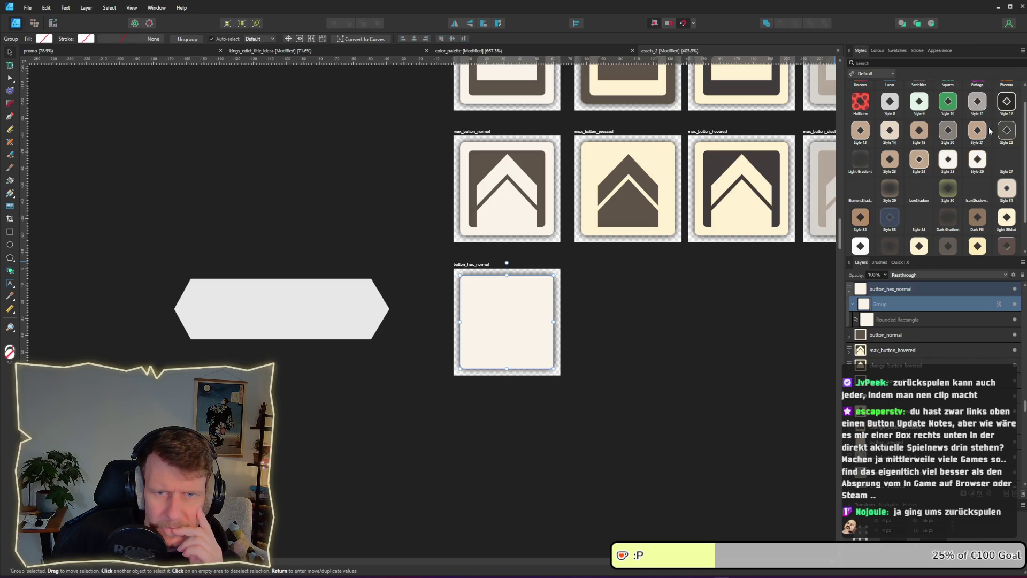
scroll(979, 159, "up", 1)
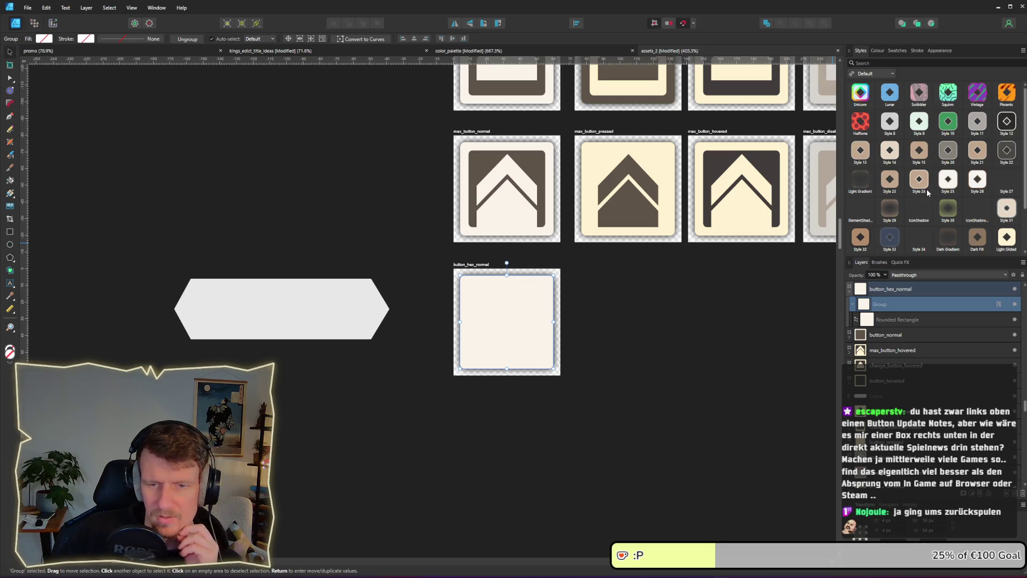
left_click(683, 289)
key("alt+Tab")
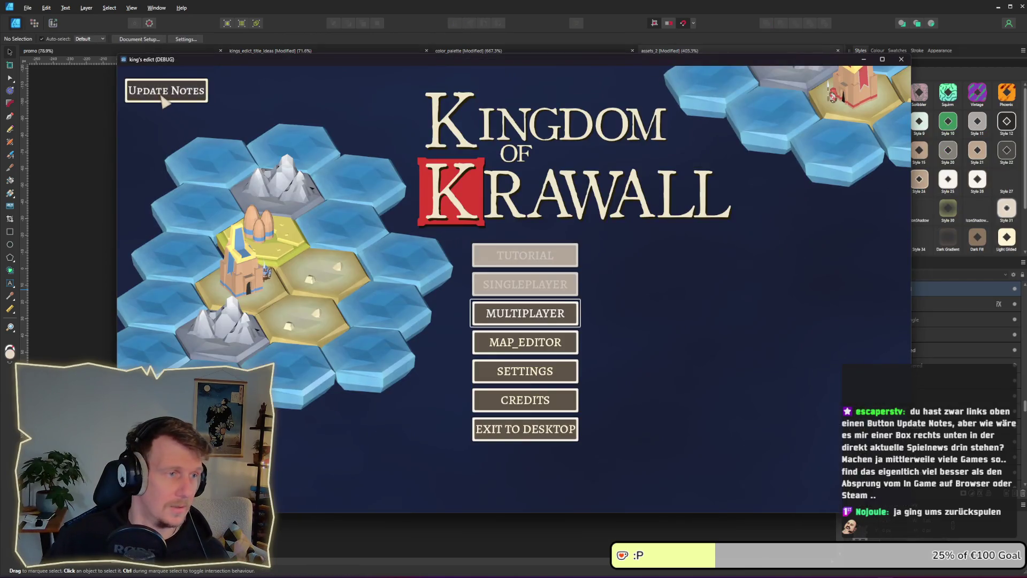
- Read through the King's Edict Update Notes changelog, then close it
left_click(163, 96)
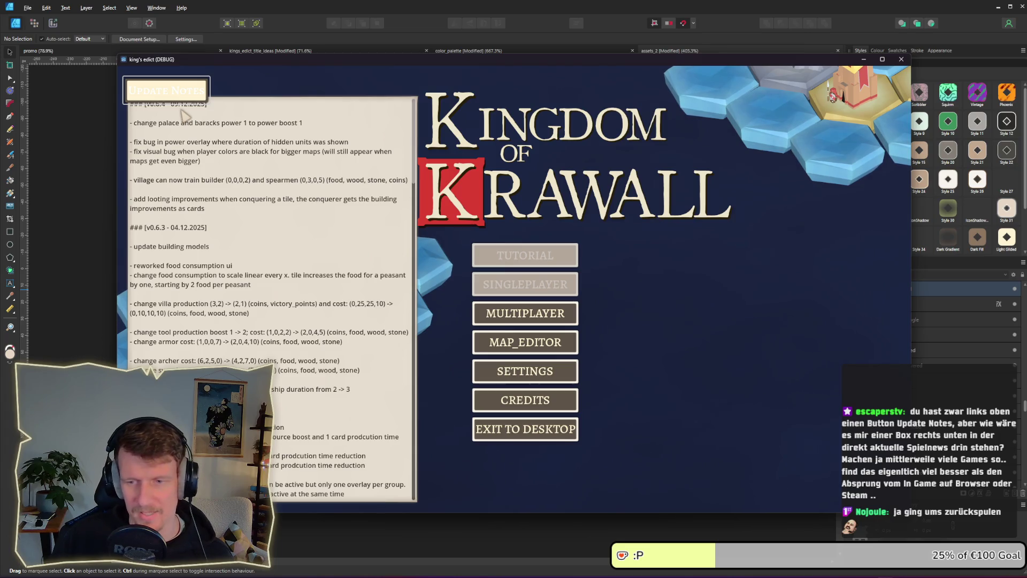
left_click(184, 95)
left_click(184, 96)
double_click(184, 95)
double_click(185, 95)
left_click(184, 96)
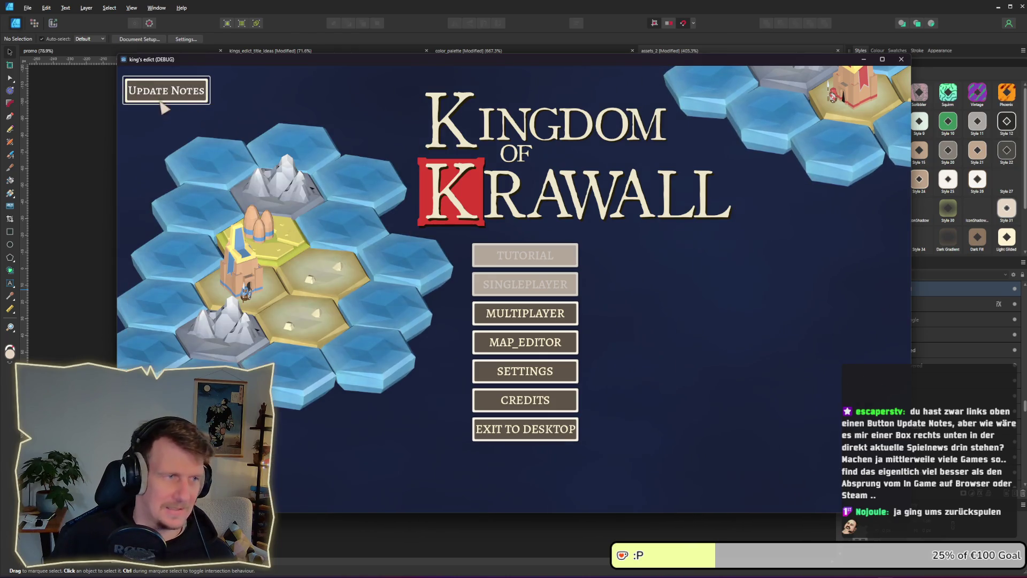
left_click(161, 102)
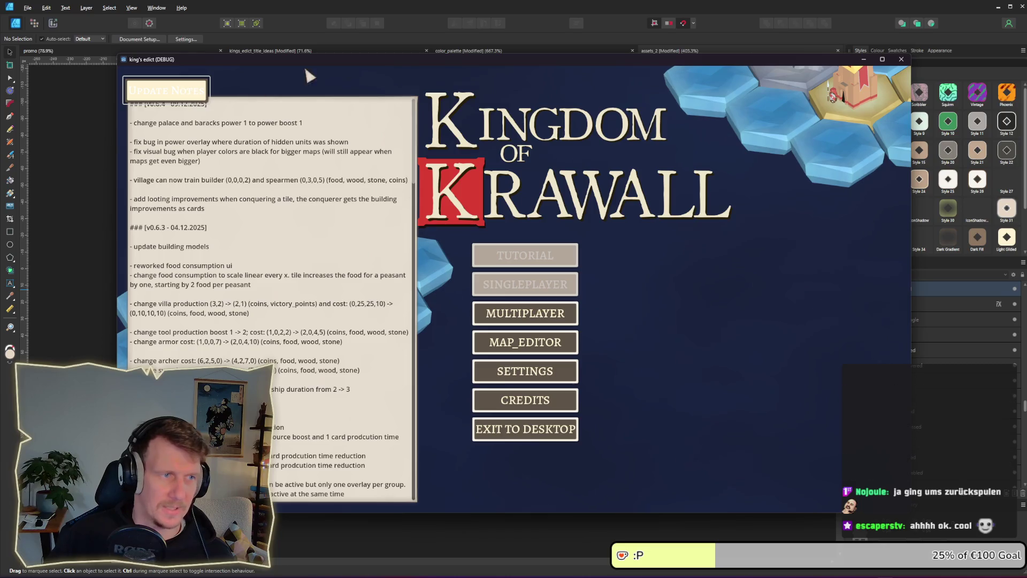
left_click(189, 99)
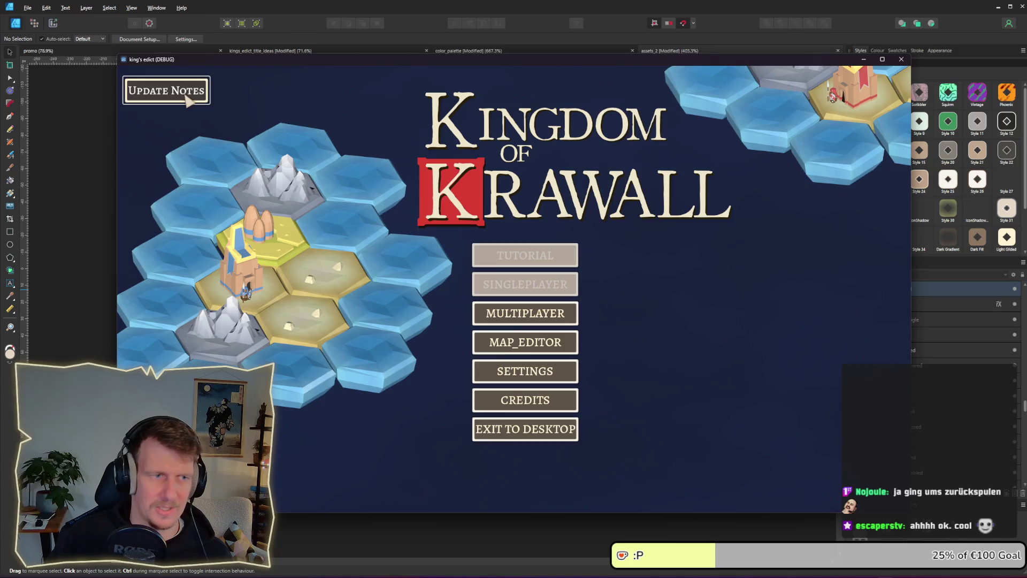
left_click(188, 99)
scroll(214, 249, "down", 10)
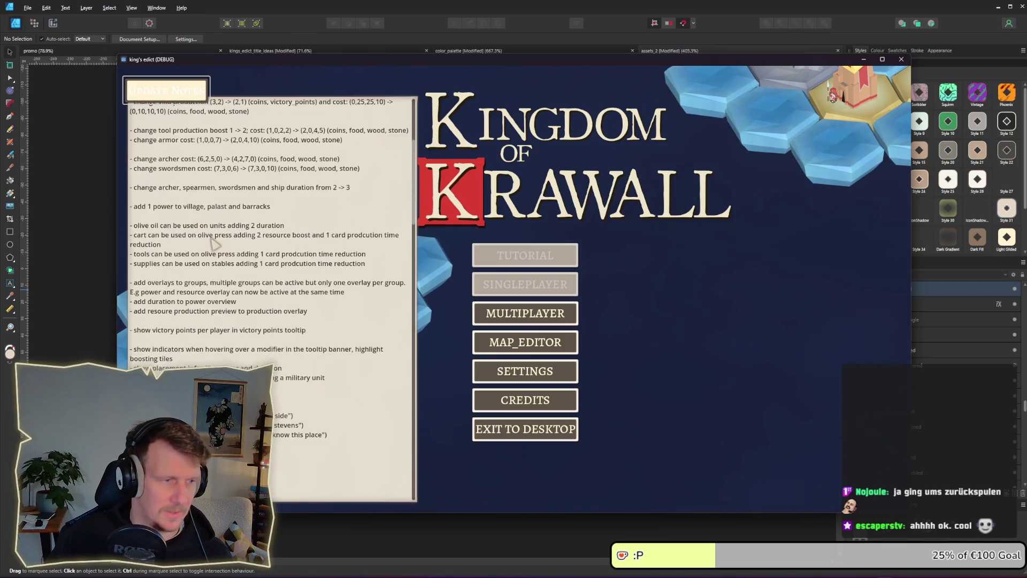
scroll(212, 243, "up", 10)
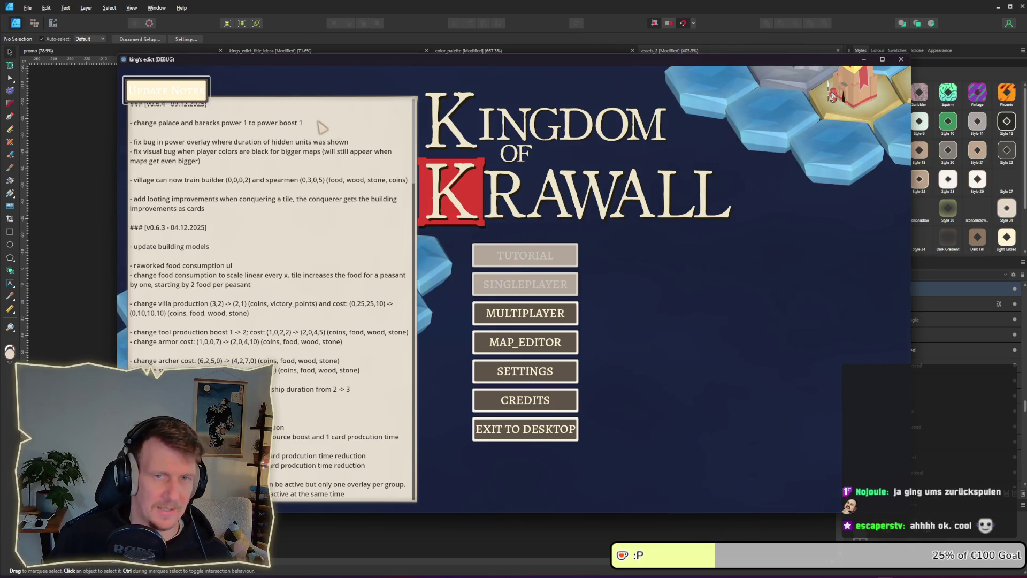
left_click(196, 101)
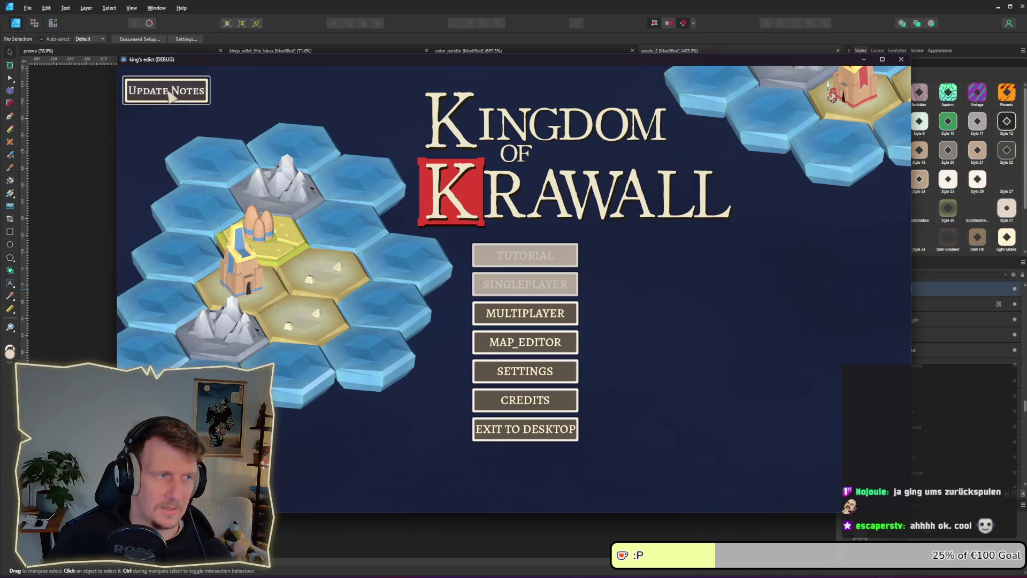
left_click(170, 92)
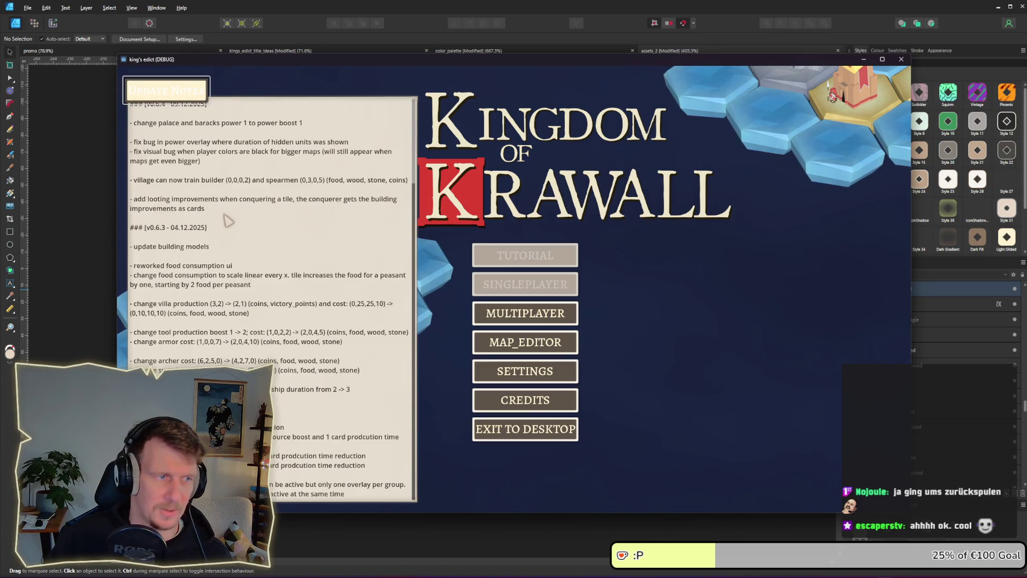
left_click(167, 92)
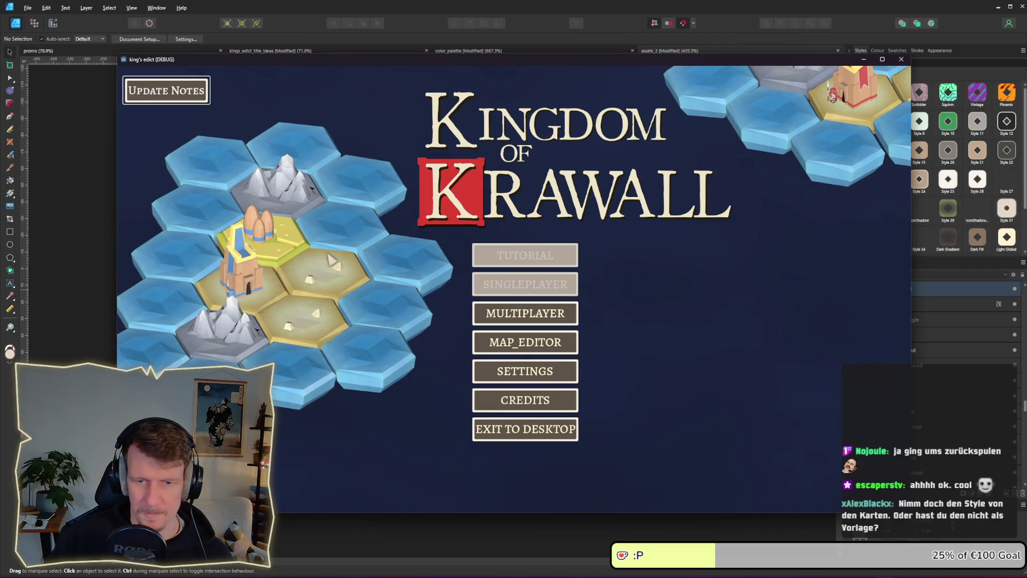
- Return to Affinity Designer and pan the asset sheet to the card backgrounds and hex_mask
key("alt+Tab")
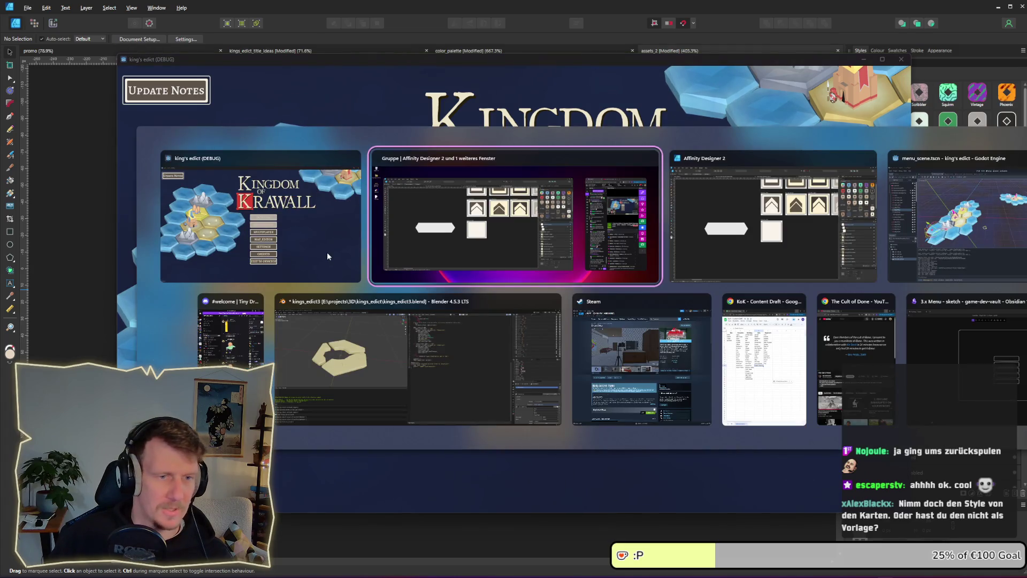
scroll(488, 246, "down", 2)
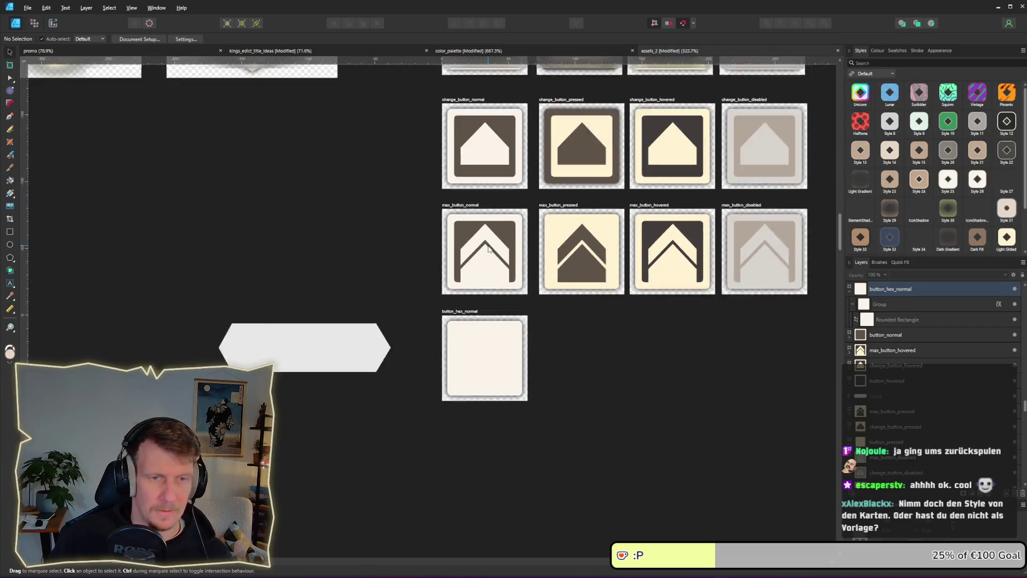
scroll(487, 246, "down", 6)
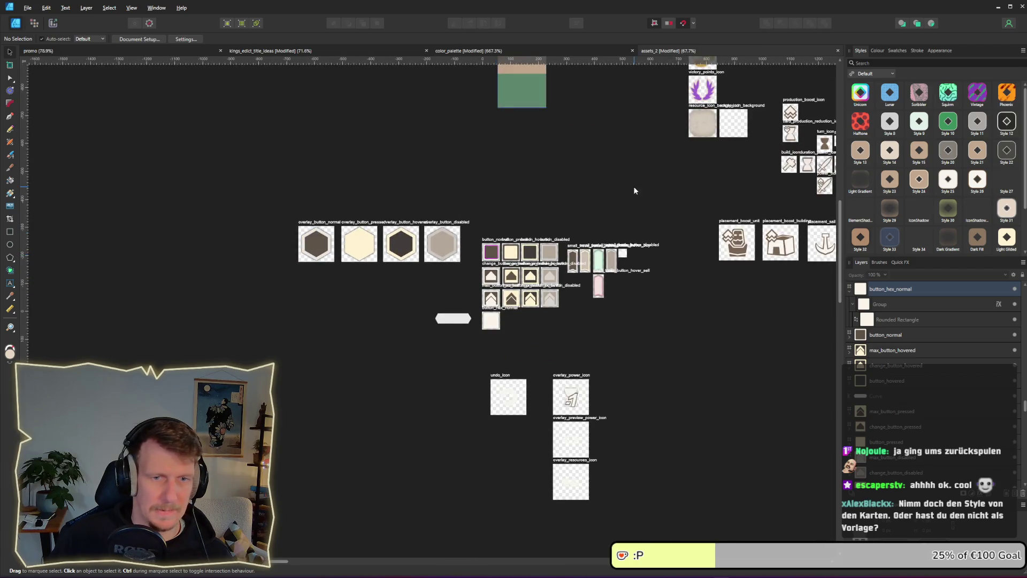
left_click_drag(635, 190, 462, 291)
mouse_move(582, 308)
left_mouse_down()
mouse_move(364, 185)
mouse_move(588, 151)
mouse_move(387, 193)
mouse_move(471, 296)
left_mouse_up()
- Drill into the card_background artwork and expand its layer group to select its Rectangle layers
scroll(470, 295, "up", 3)
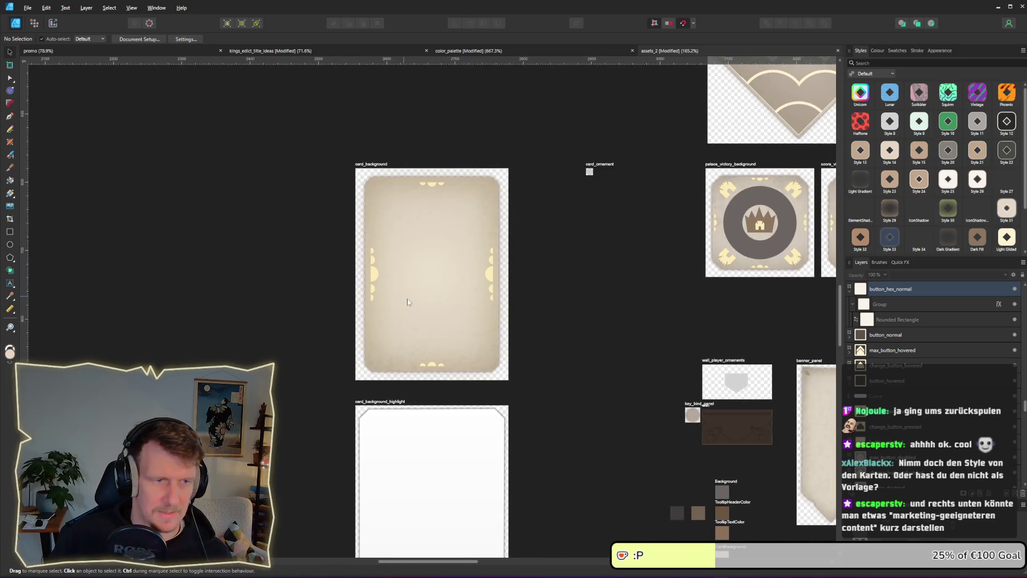
left_click(412, 313)
double_click(412, 313)
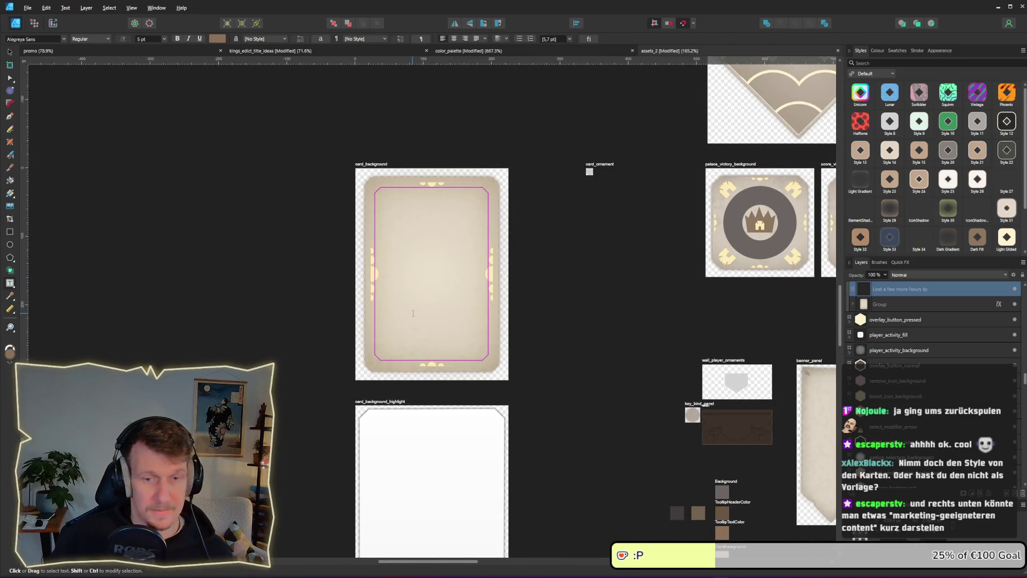
left_click(852, 304)
left_click(893, 353)
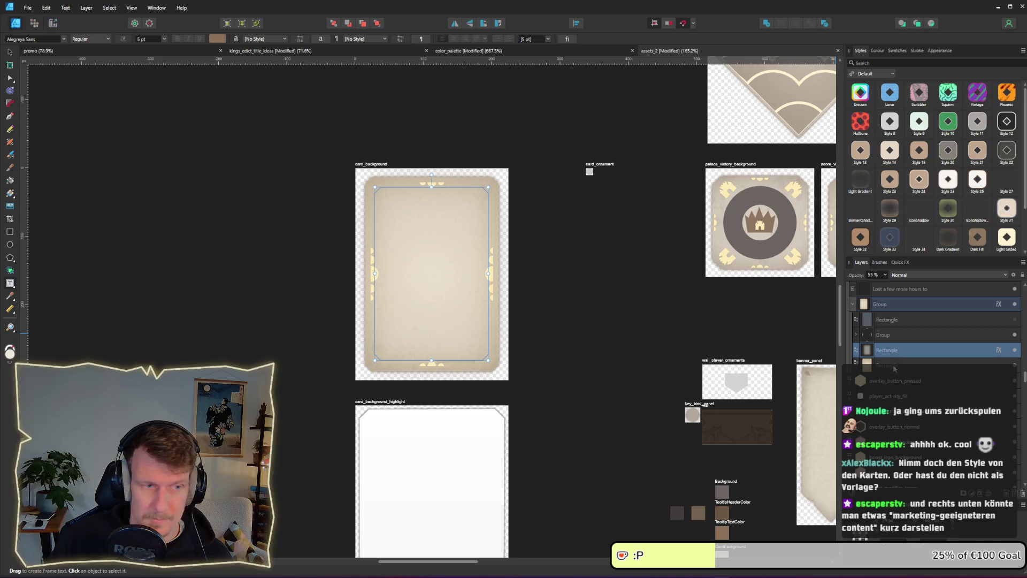
left_click(894, 367)
left_click(857, 365)
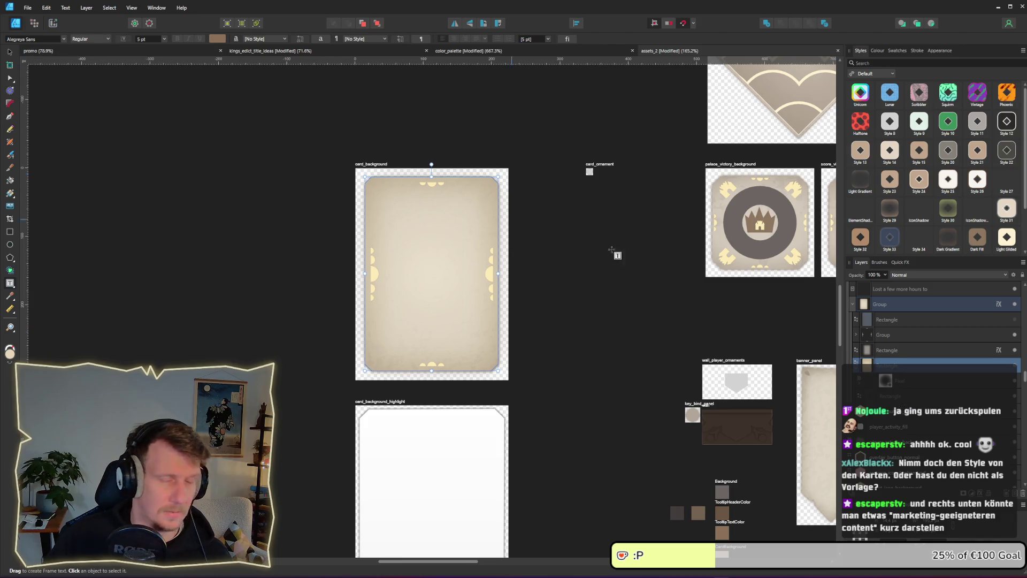
left_click(893, 320)
left_click(899, 350)
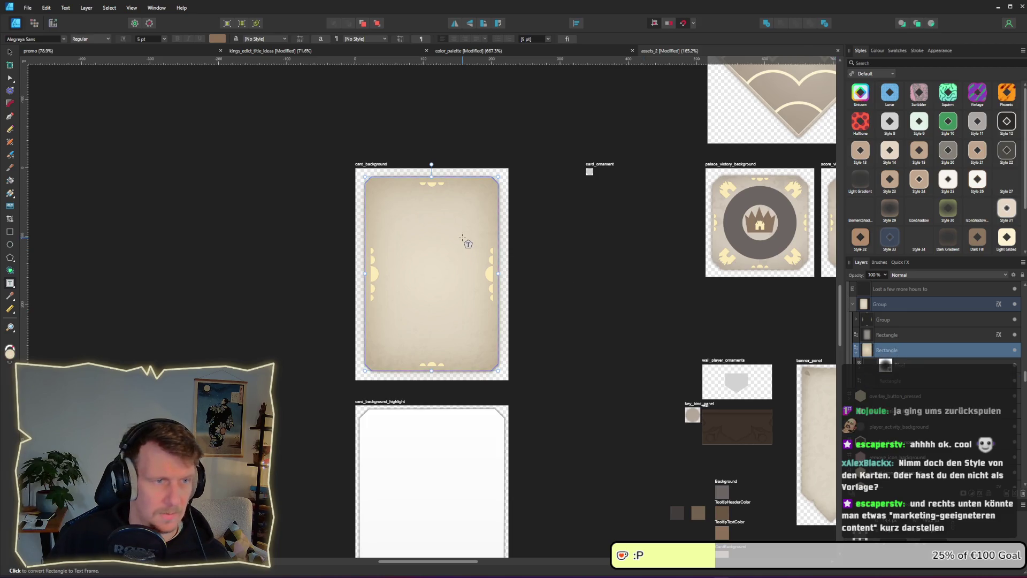
scroll(463, 238, "down", 2)
mouse_move(379, 218)
left_mouse_down()
mouse_move(614, 280)
mouse_move(460, 239)
left_mouse_up()
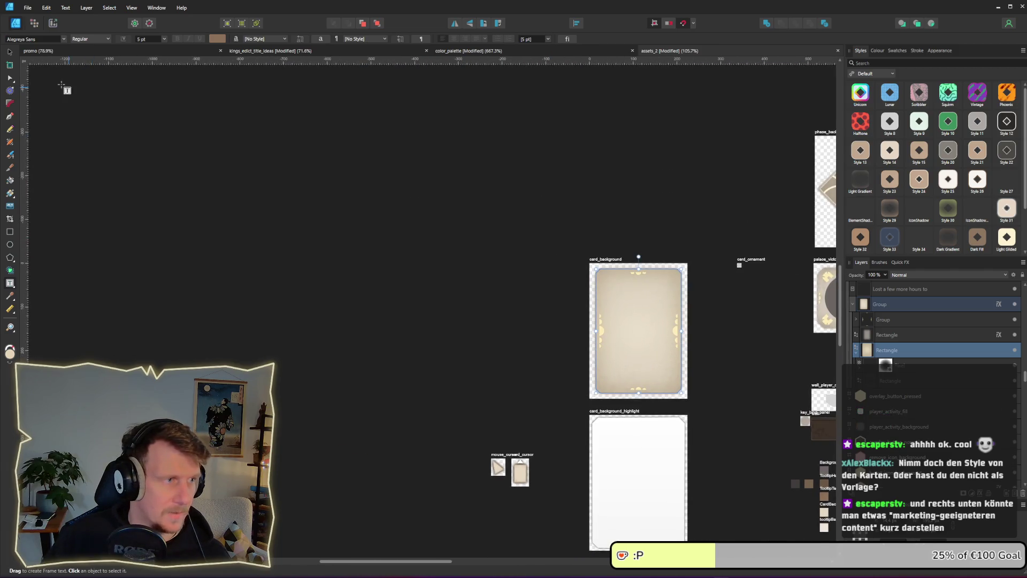
- Save the card_background rectangle's parchment look as Style 44 and apply it to the elongated hexagon
left_click(10, 79)
scroll(505, 183, "down", 3)
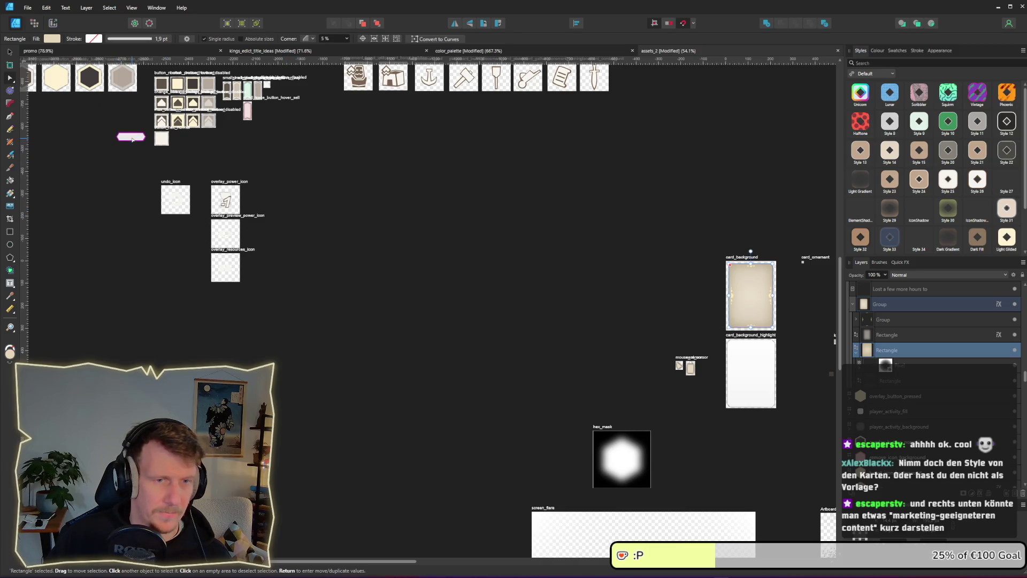
left_click(53, 40)
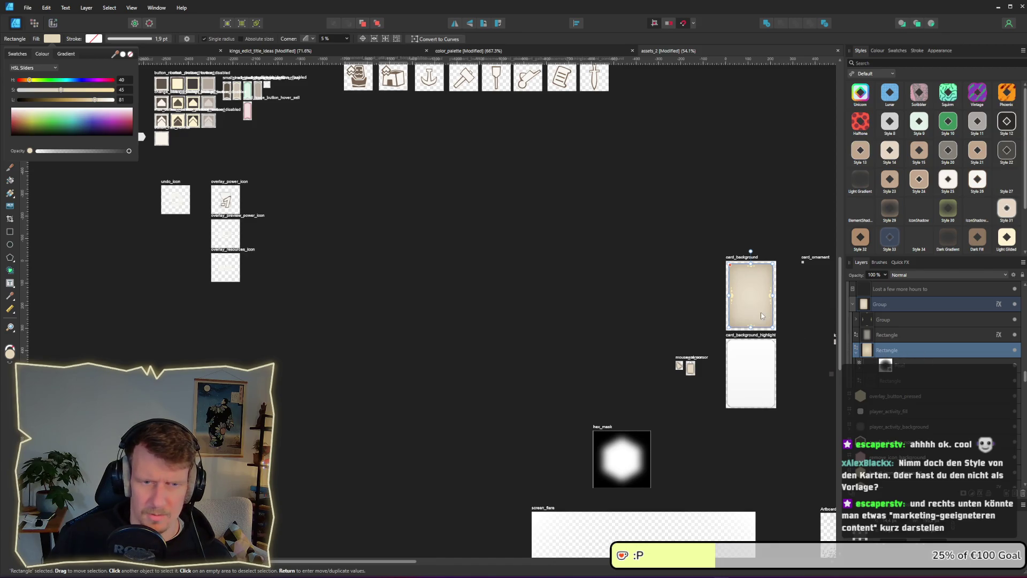
right_click(752, 300)
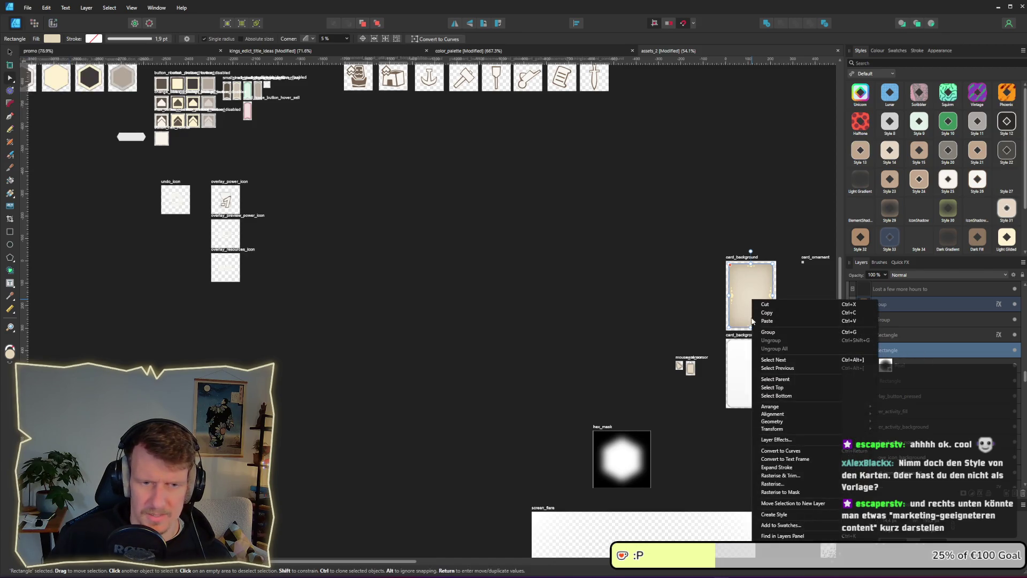
left_click(793, 515)
scroll(950, 176, "down", 2)
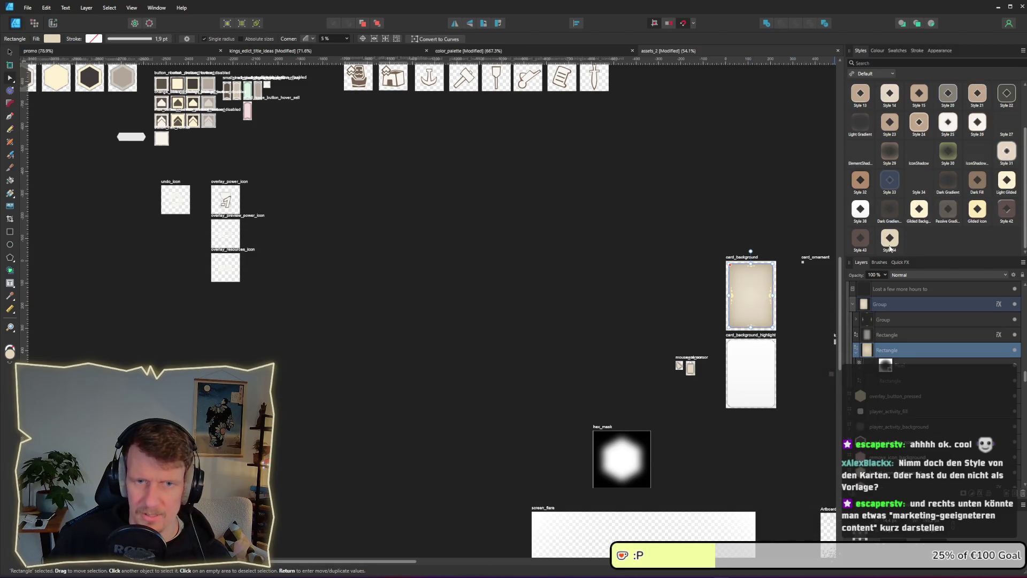
left_click(124, 139)
left_click(890, 238)
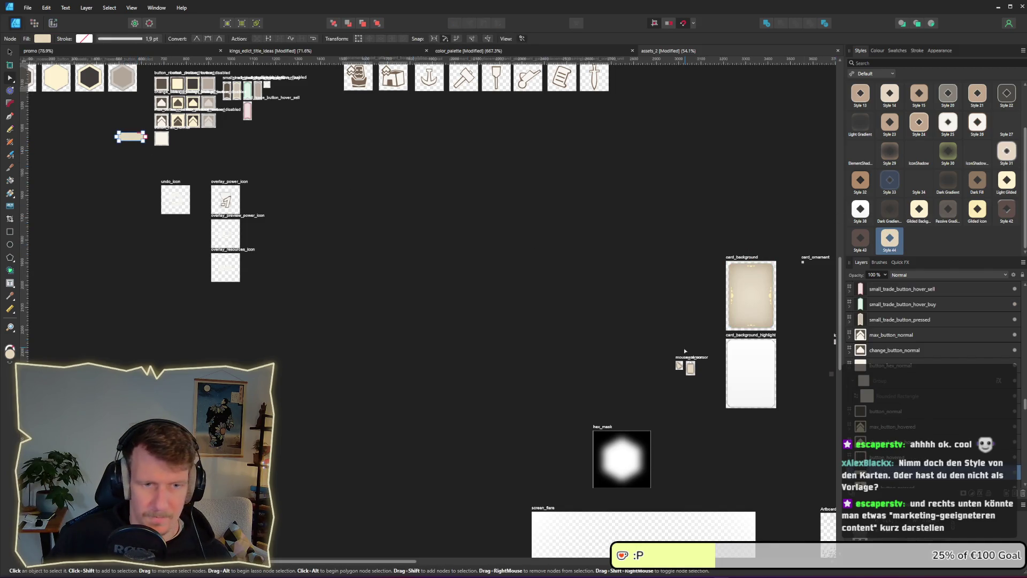
- Copy the card's faint 13% texture layer into the hex button shape and deselect to preview it
left_click(770, 379)
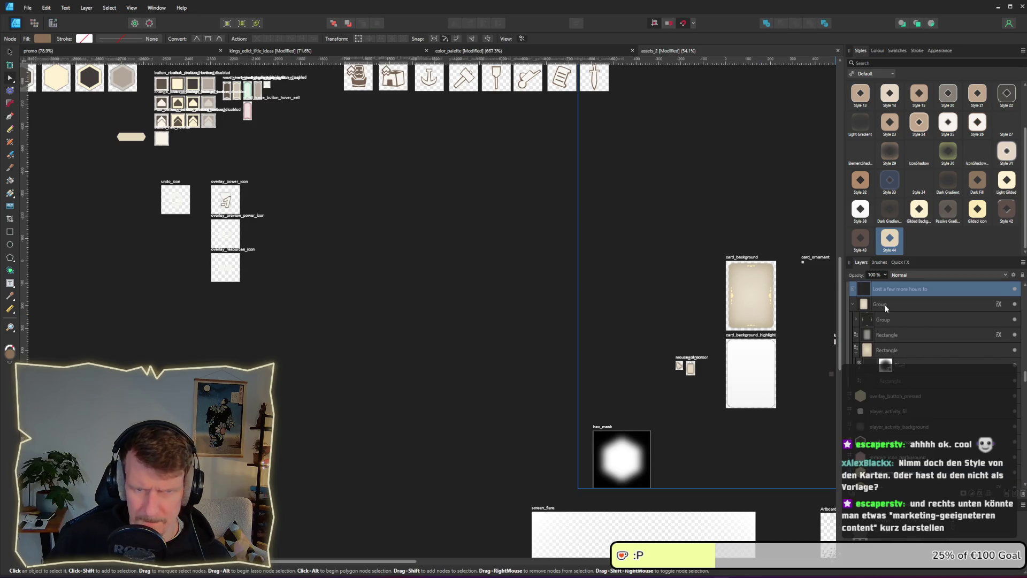
left_click(899, 366)
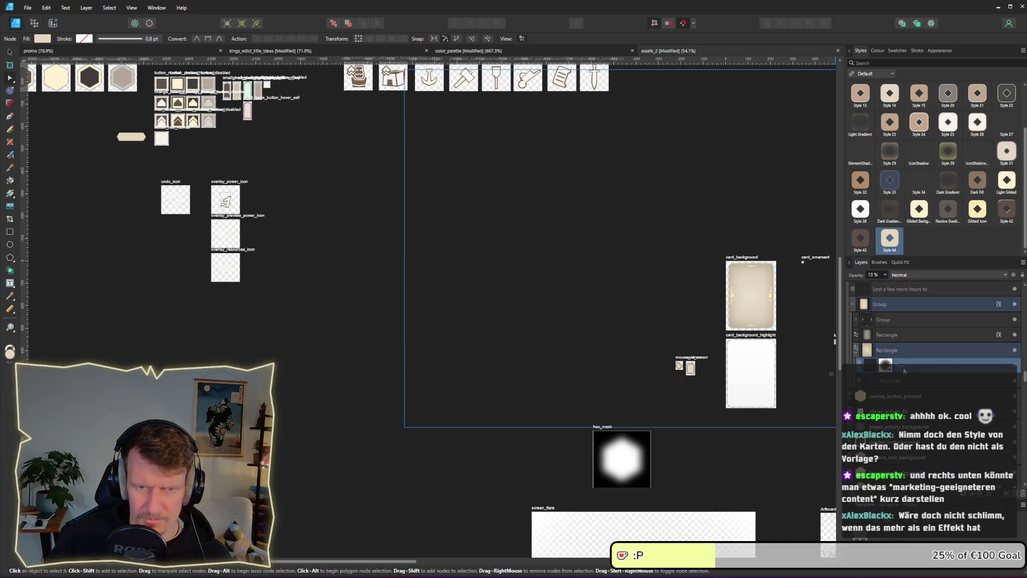
scroll(763, 328, "up", 5)
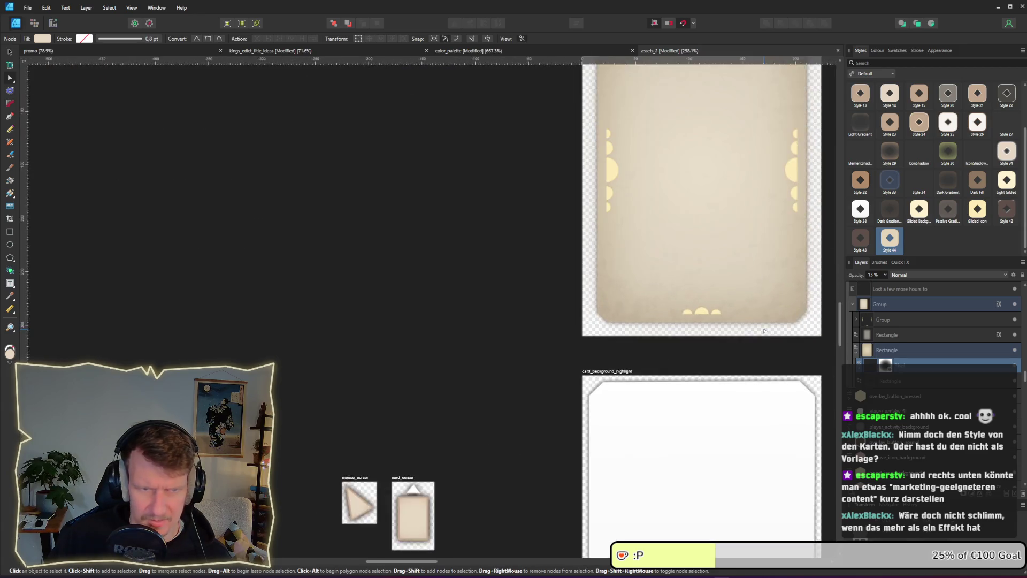
scroll(719, 283, "down", 5)
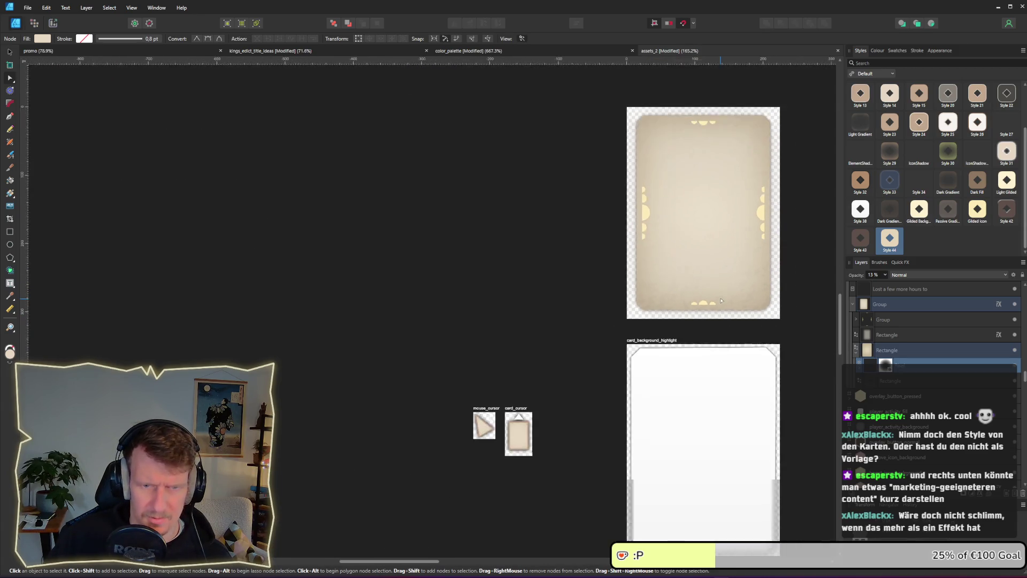
scroll(477, 283, "right", 10)
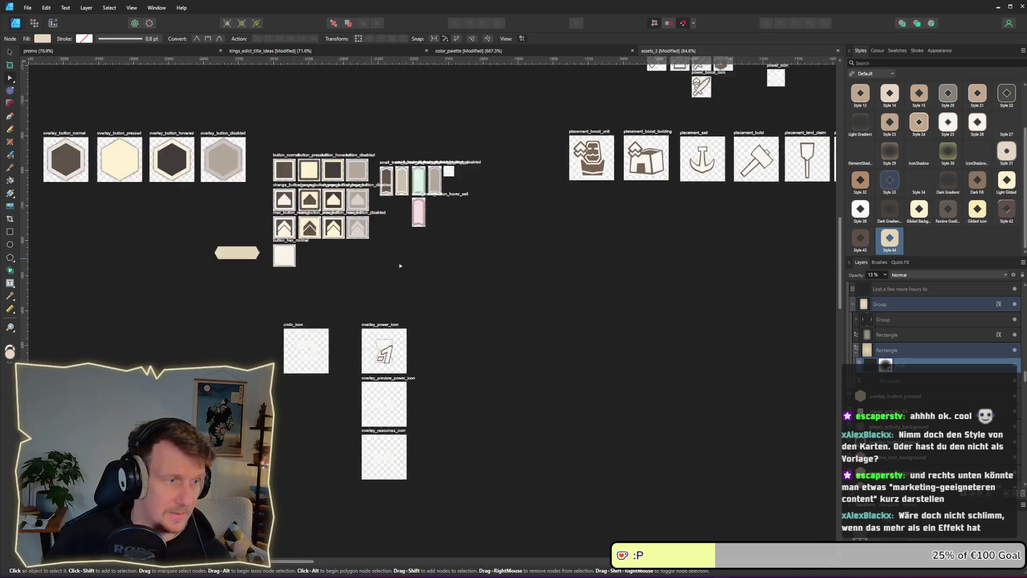
scroll(309, 270, "up", 5)
left_click(309, 270)
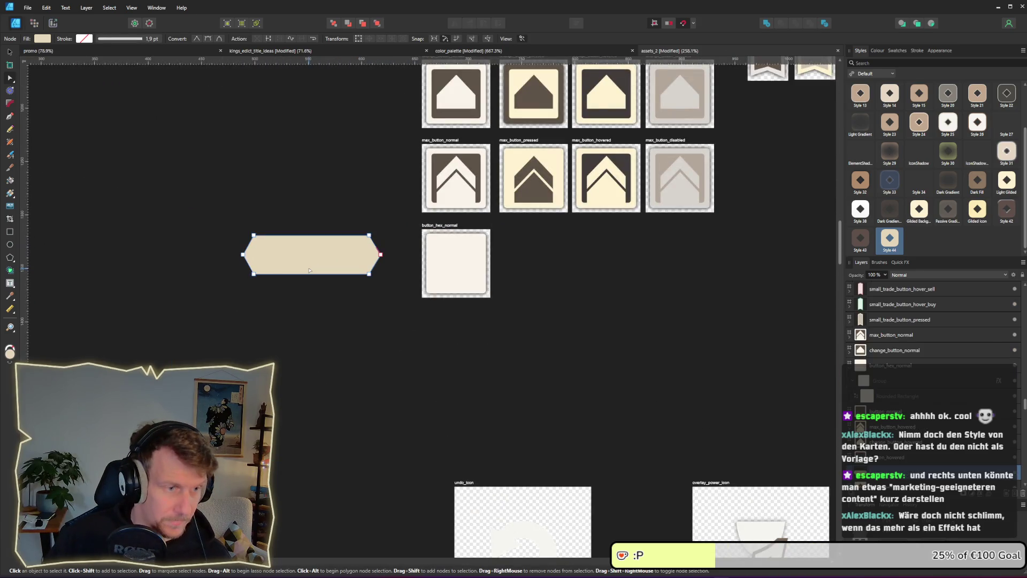
left_click(309, 270)
scroll(332, 272, "up", 2)
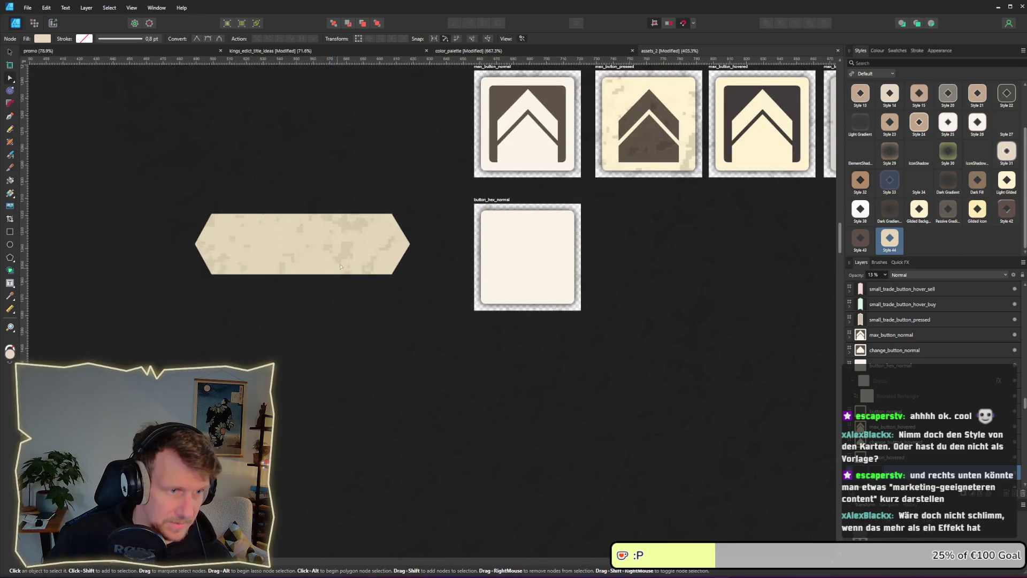
left_click(459, 318)
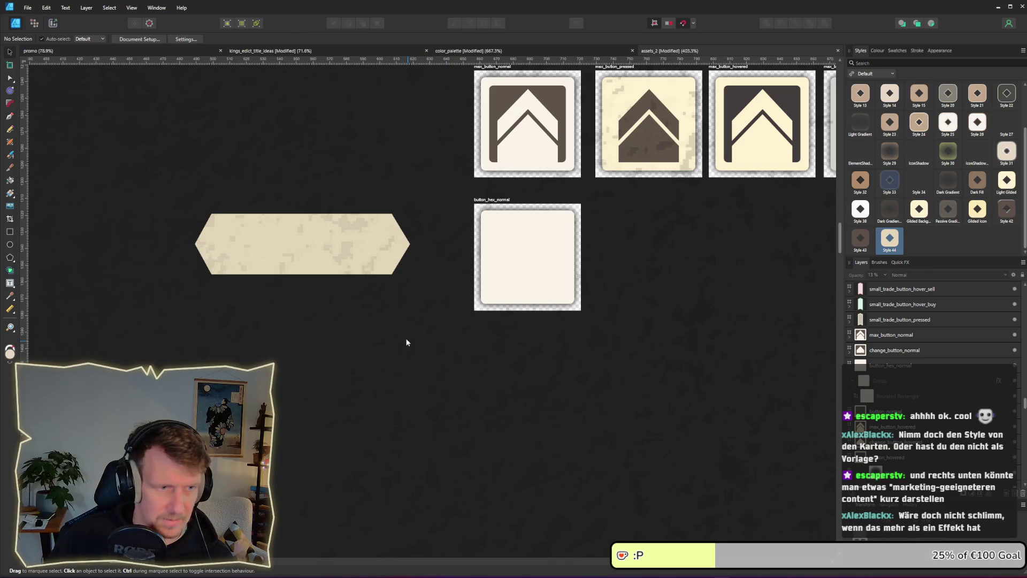
- Select the 13% pixel texture layer inside the hex shape, shrink it, and move it over the button
scroll(406, 338, "down", 1)
mouse_move(449, 373)
left_mouse_down()
mouse_move(380, 328)
mouse_move(405, 334)
left_mouse_up()
scroll(405, 333, "down", 4)
scroll(405, 333, "down", 4)
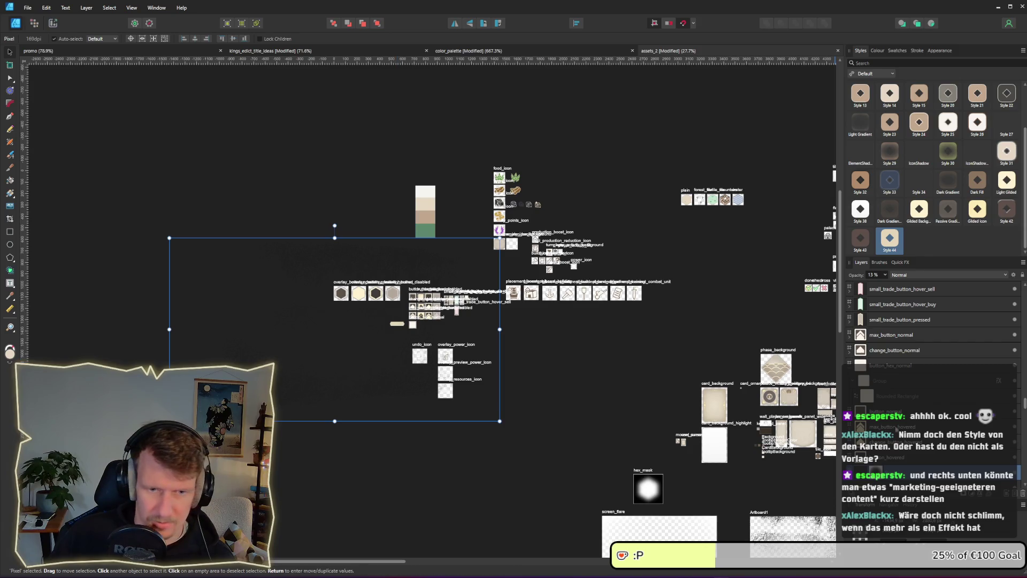
scroll(933, 375, "down", 3)
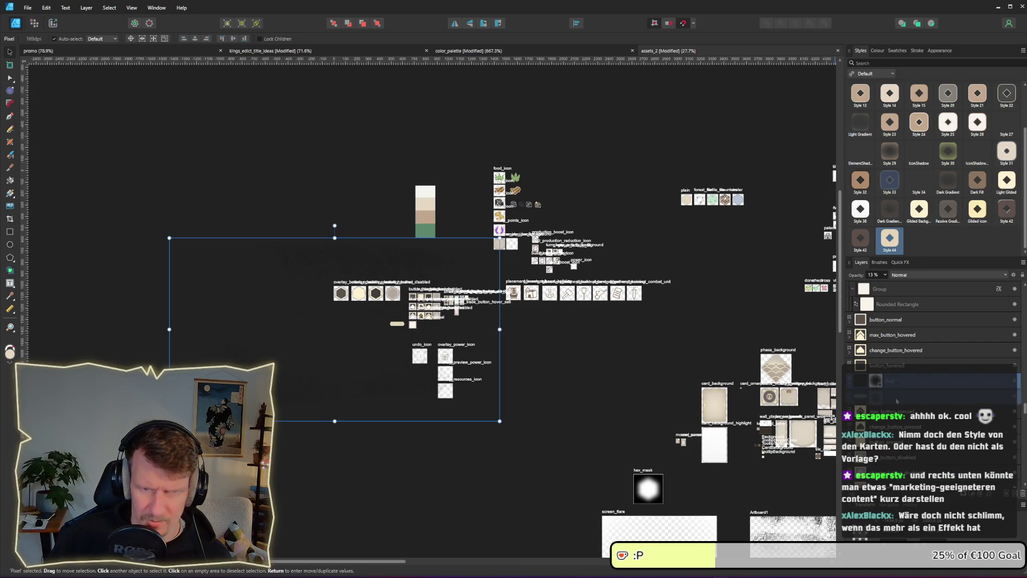
scroll(391, 328, "up", 5)
scroll(407, 327, "up", 4)
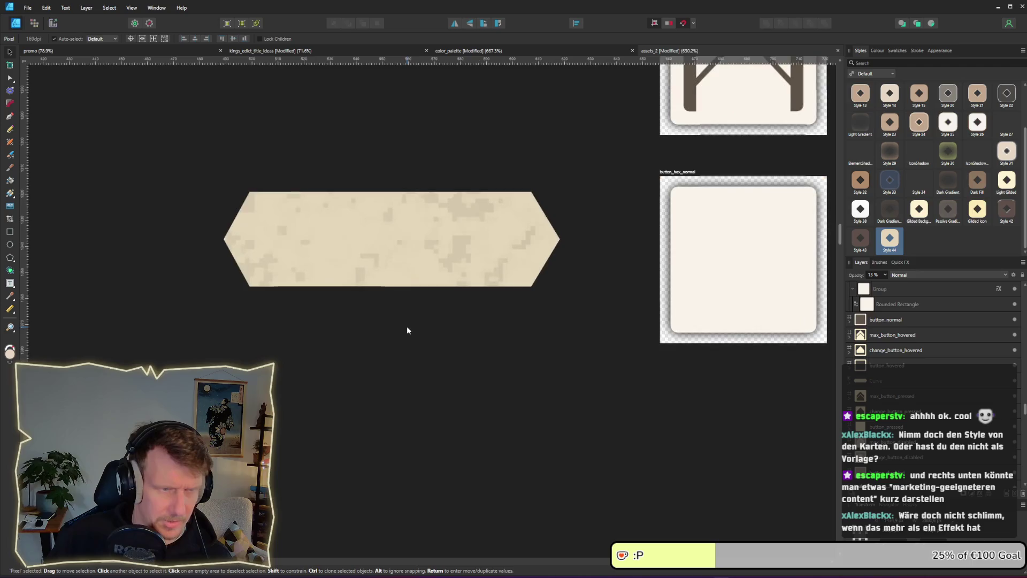
left_click(850, 386)
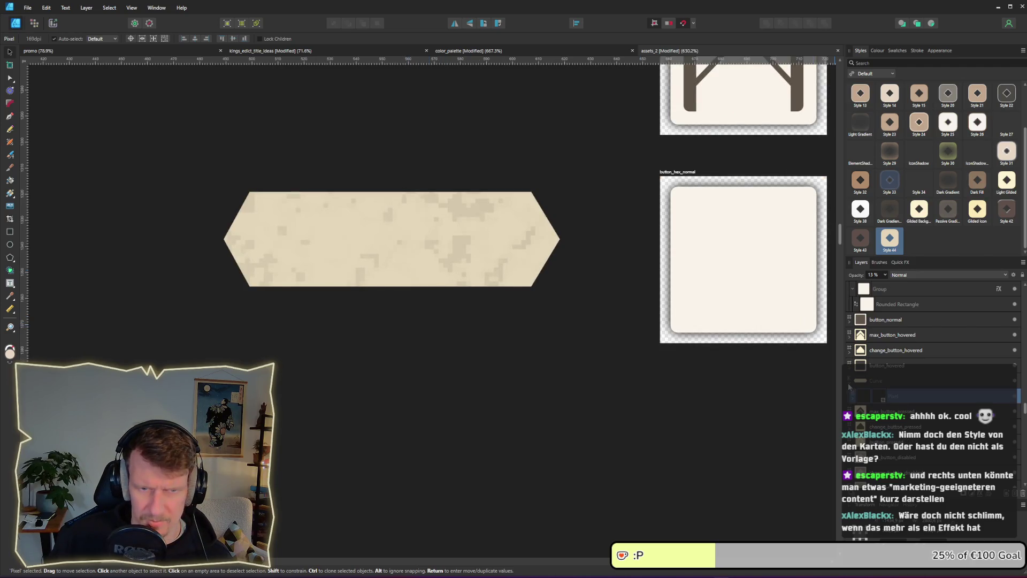
left_click(934, 412)
left_click(872, 402)
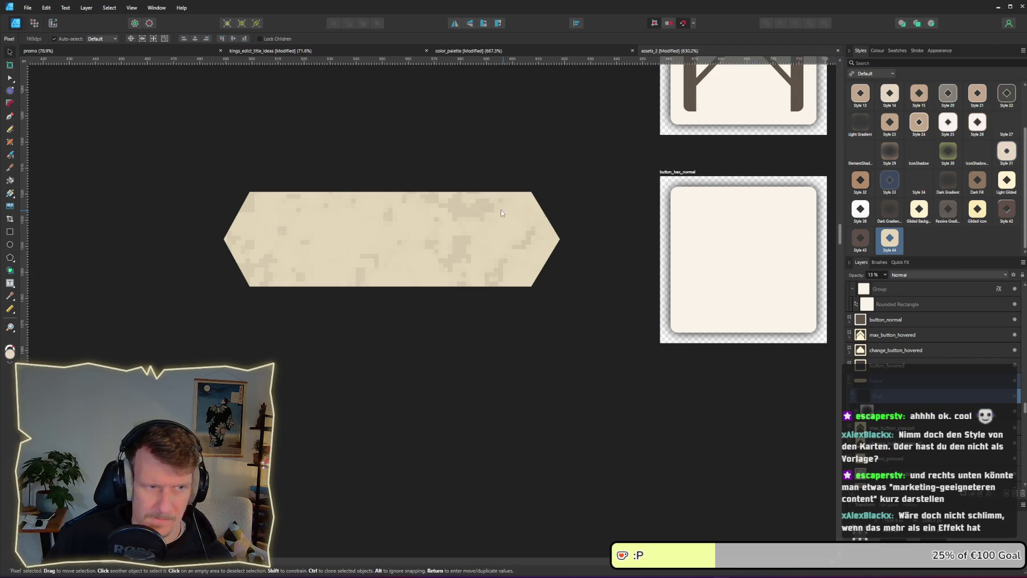
scroll(594, 337, "down", 10)
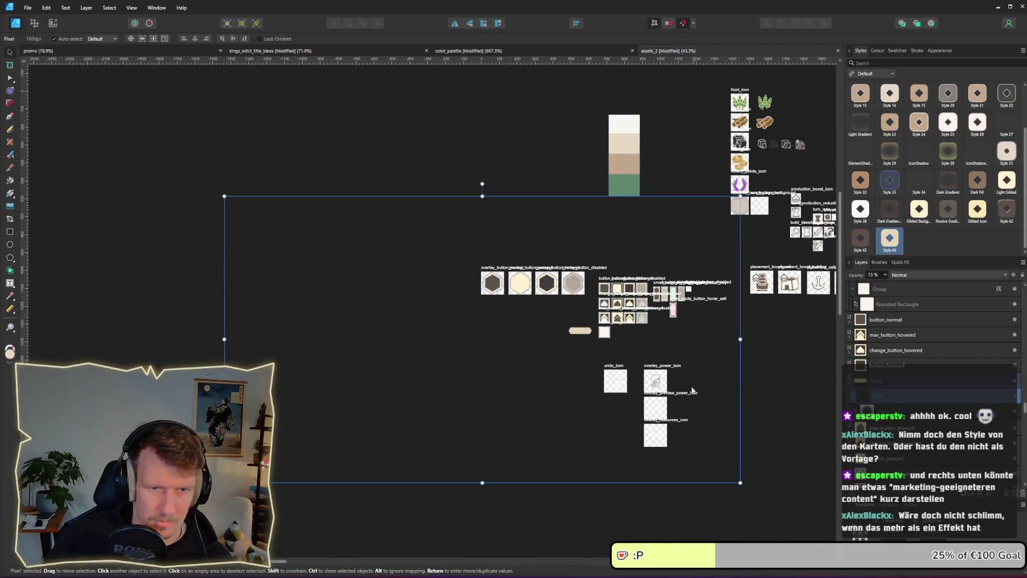
mouse_move(741, 483)
left_mouse_down()
mouse_move(708, 447)
mouse_move(642, 414)
left_mouse_up()
mouse_move(555, 378)
left_mouse_down()
mouse_move(642, 385)
mouse_move(716, 412)
mouse_move(710, 400)
mouse_move(671, 396)
left_mouse_up()
scroll(671, 396, "up", 3)
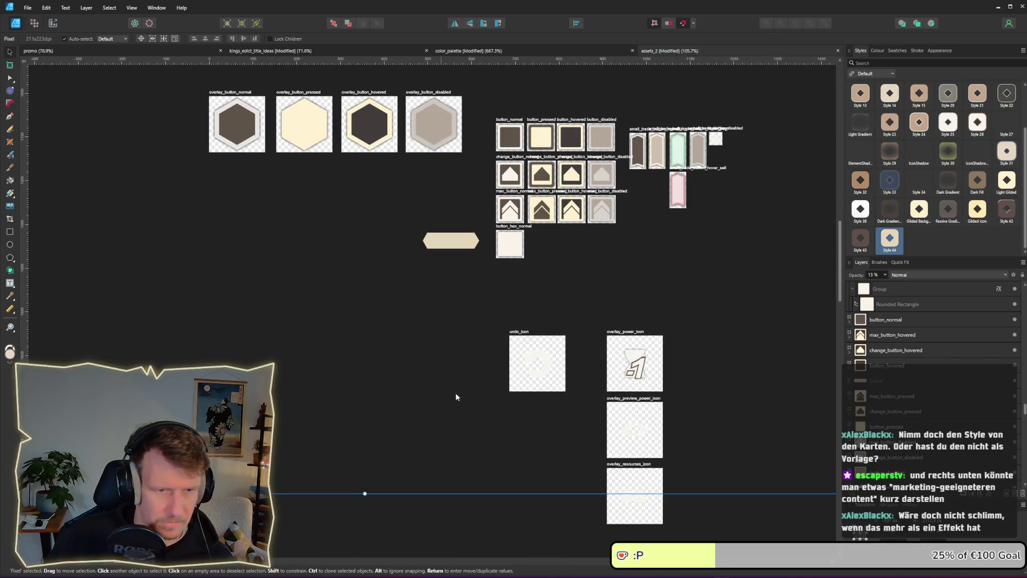
left_click(435, 304)
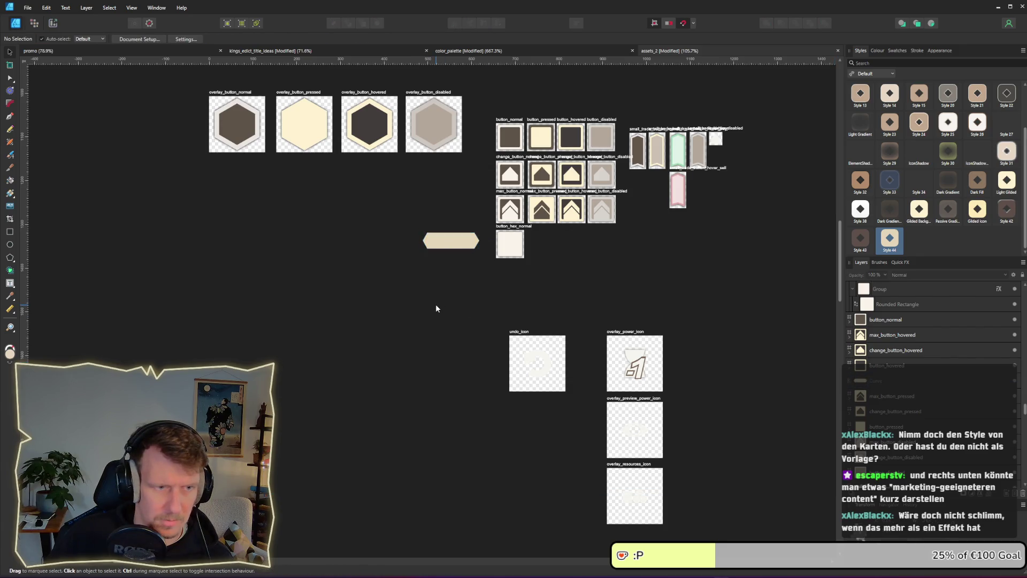
- Undo and redo the texture placement to compare, keeping the texture on the hex shape
key("ctrl+z")
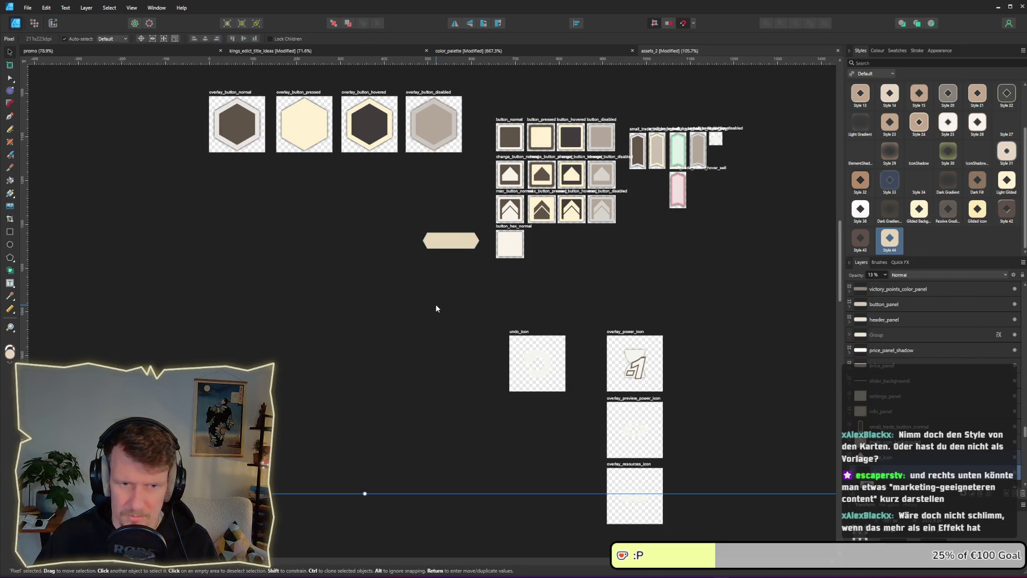
key("ctrl+z")
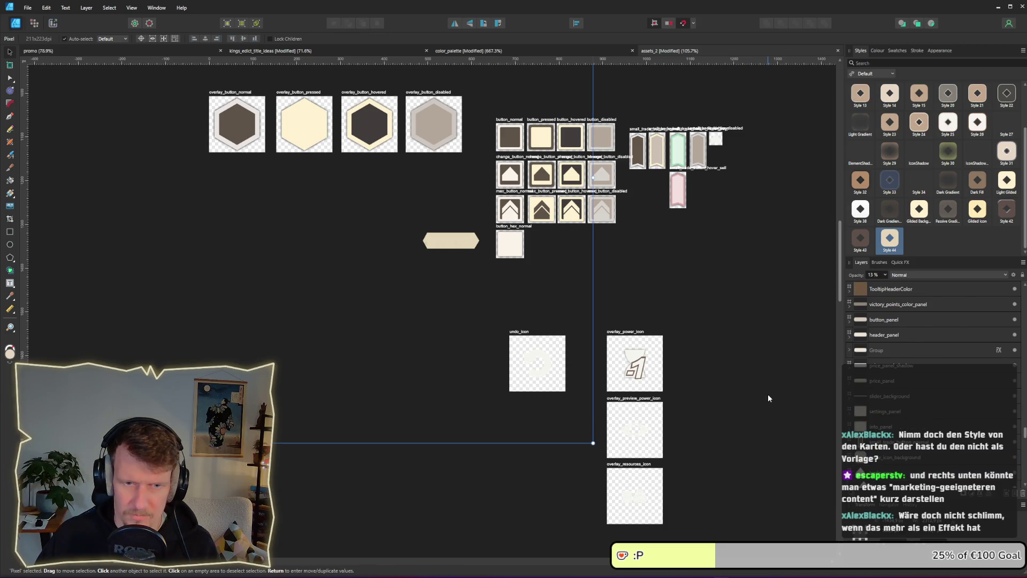
key("ctrl+z")
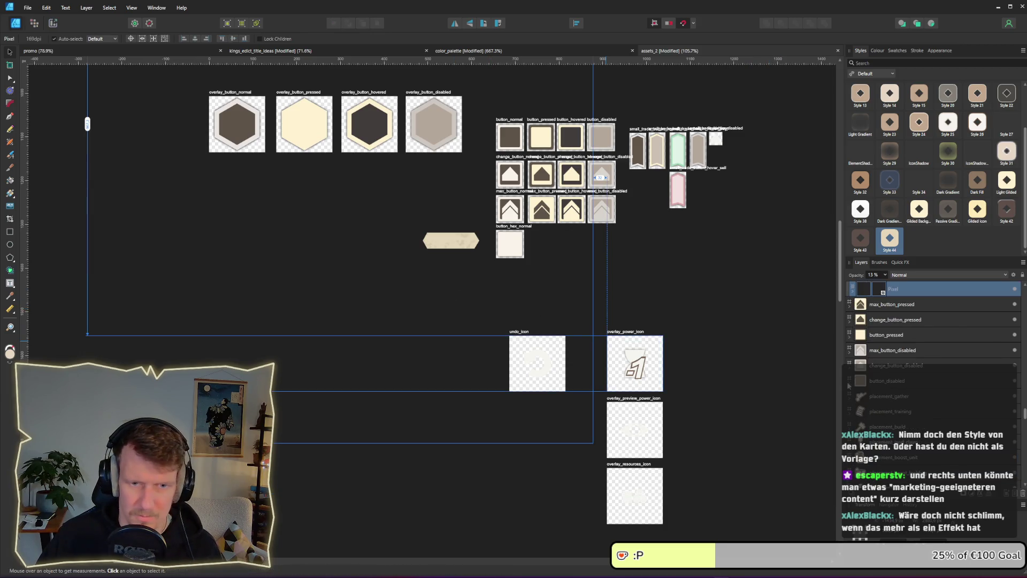
scroll(851, 338, "up", 3)
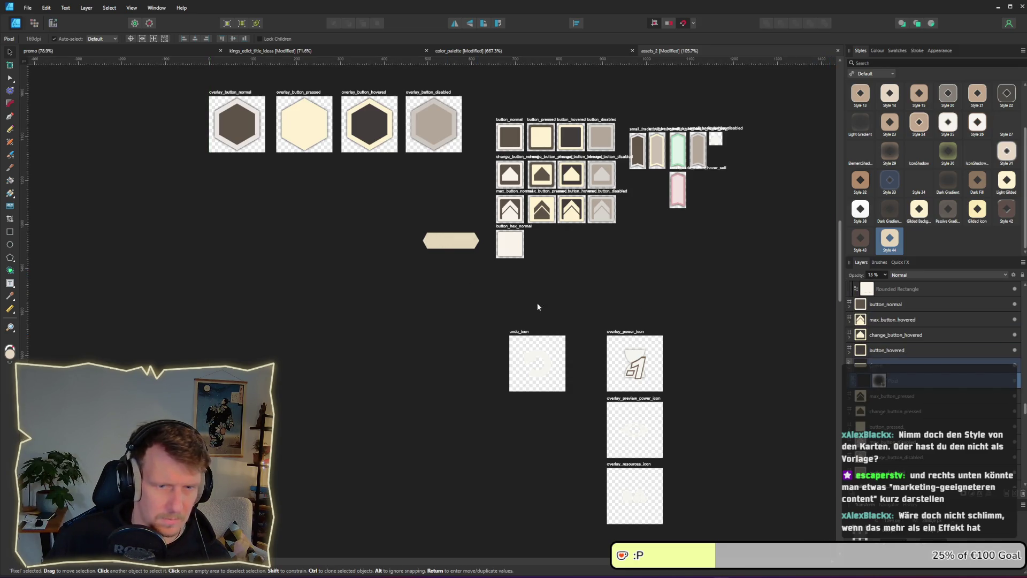
key("ctrl+z")
key("ctrl+shift+z")
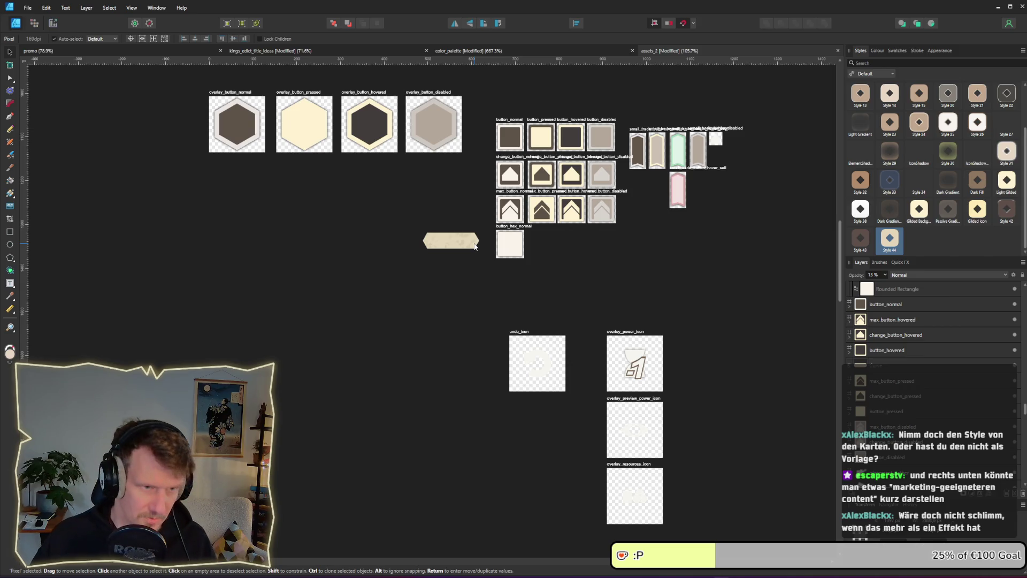
scroll(454, 251, "up", 3)
scroll(454, 250, "up", 3)
- Draw a new artboard, Artboard2, around the hex button shape
left_click(10, 65)
mouse_move(294, 168)
left_mouse_down()
mouse_move(555, 266)
mouse_move(599, 265)
left_mouse_up()
left_click(10, 52)
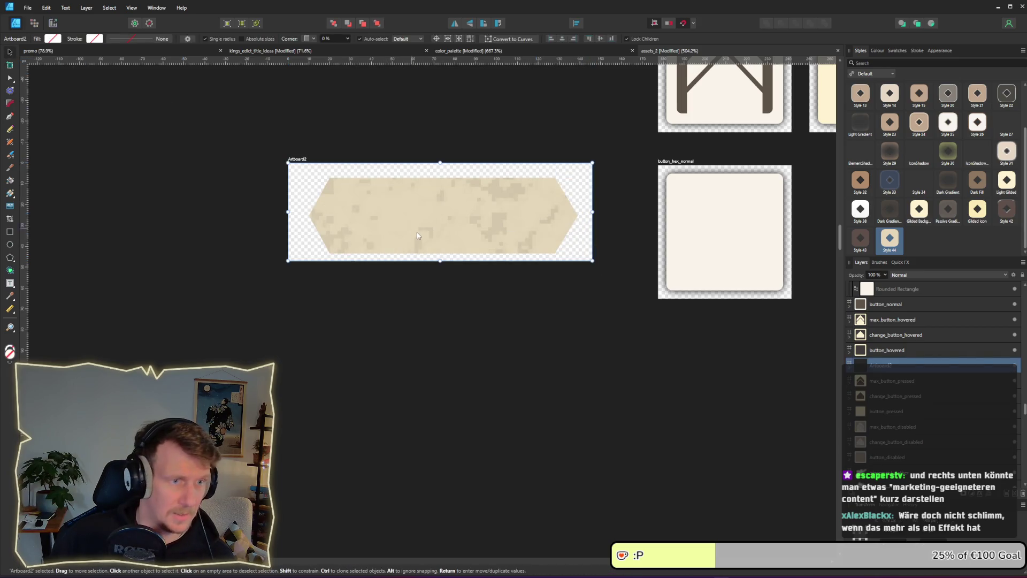
left_click(423, 241)
scroll(430, 247, "down", 4)
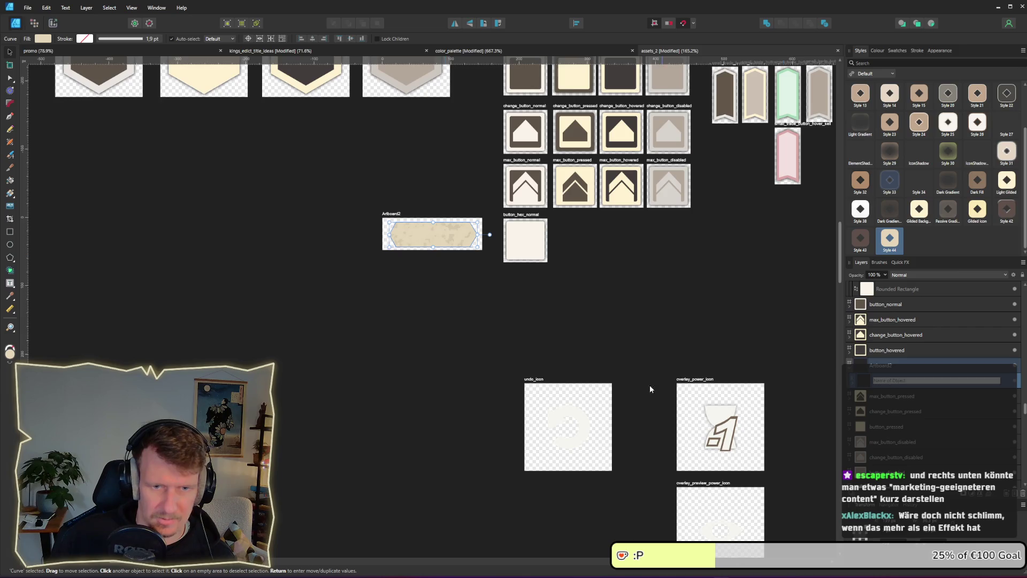
left_click_drag(504, 335, 480, 338)
- Paste the Pixel texture layer inside the hex Curve so it is nested in the shape
left_click(873, 381)
key("ctrl+minus")
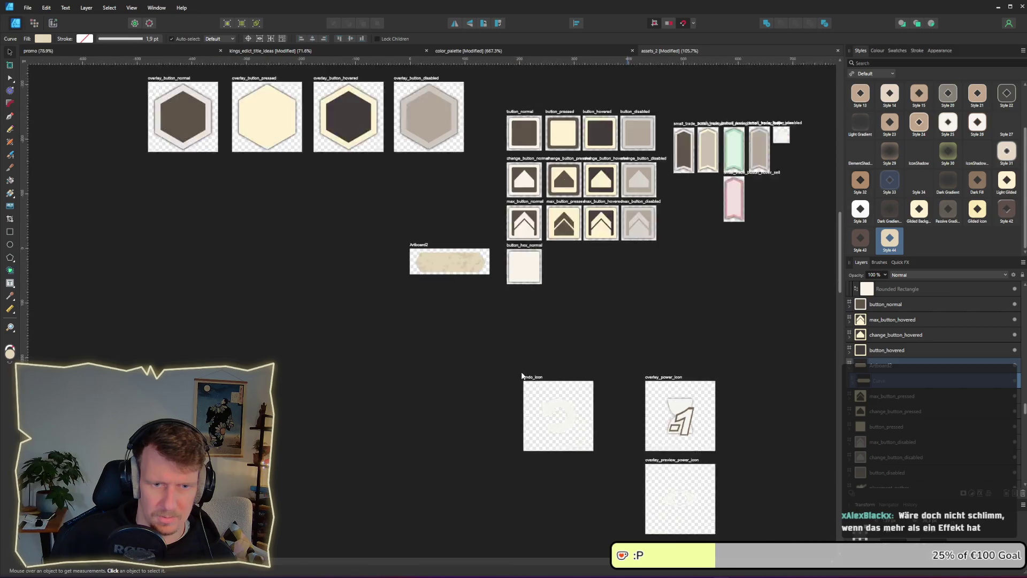
key("ctrl+alt+v")
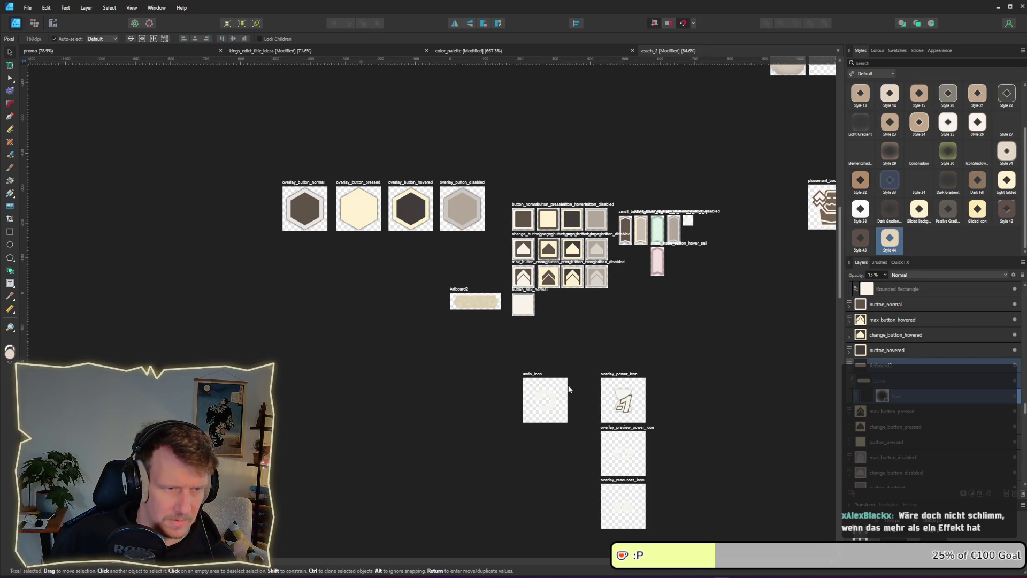
scroll(461, 316, "up", 6)
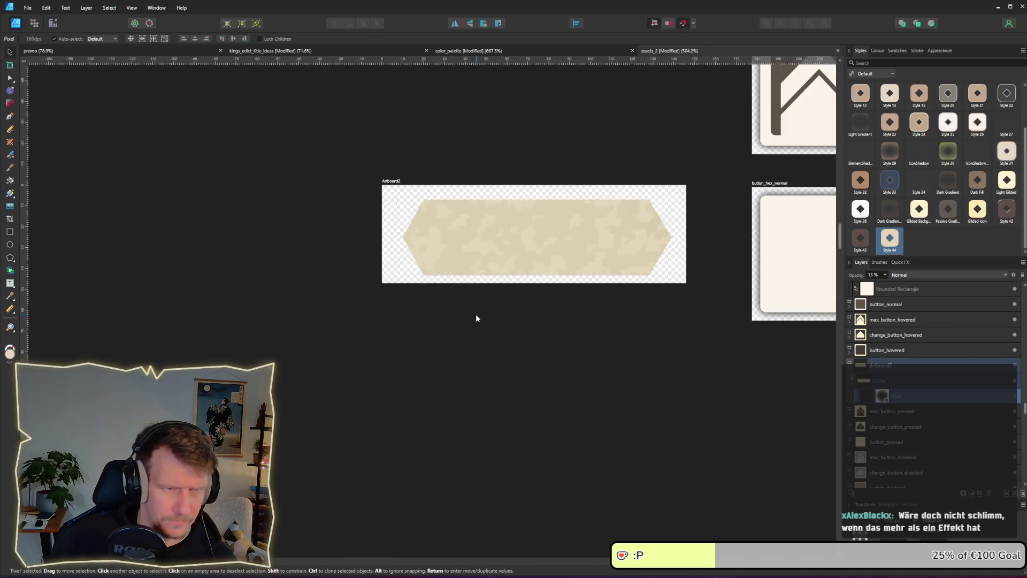
scroll(476, 318, "down", 5)
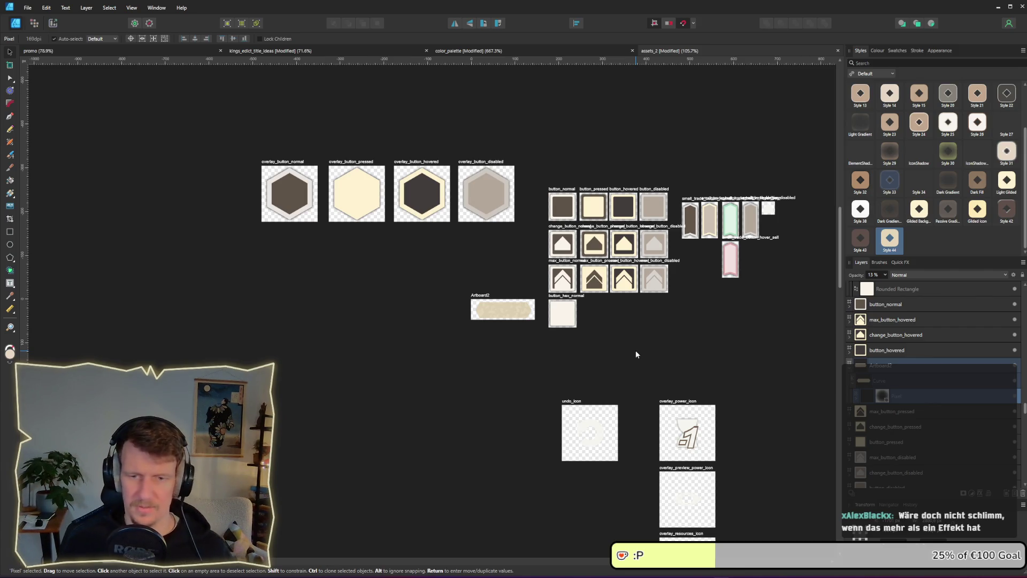
left_click(506, 317)
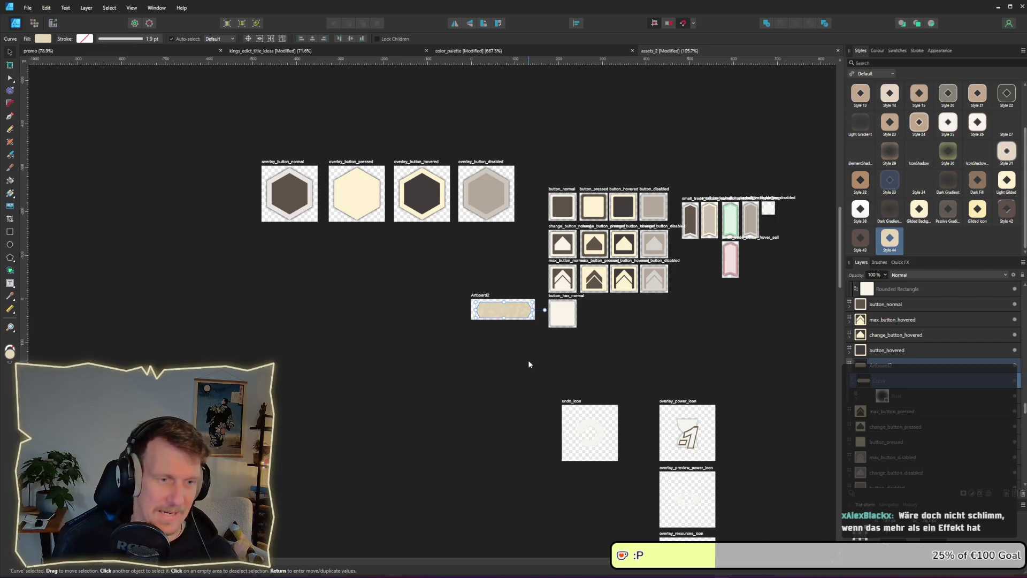
- Pan over to the card artboards and select the card background artwork
scroll(528, 359, "up", 3)
left_click(497, 266)
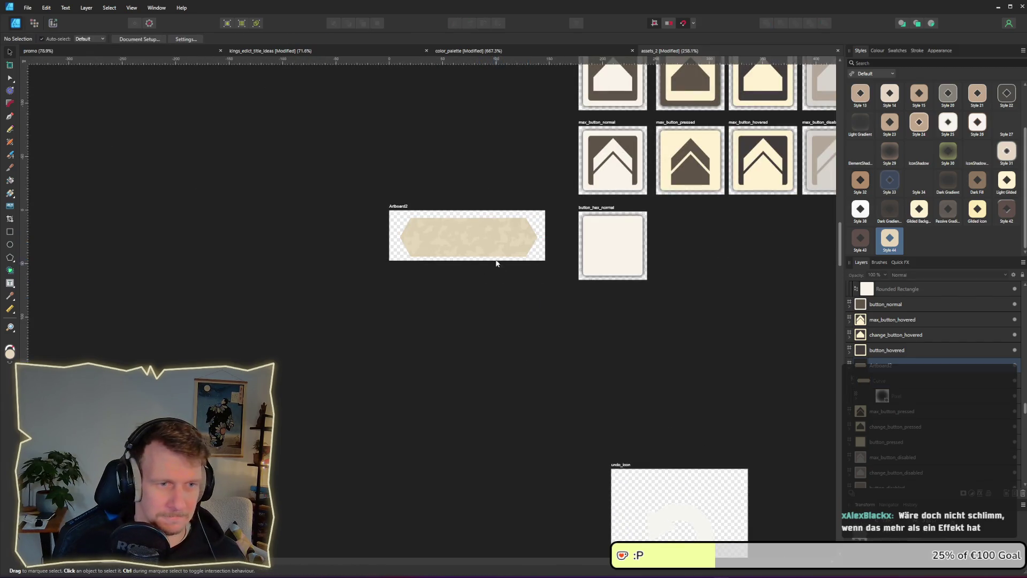
scroll(709, 351, "down", 6)
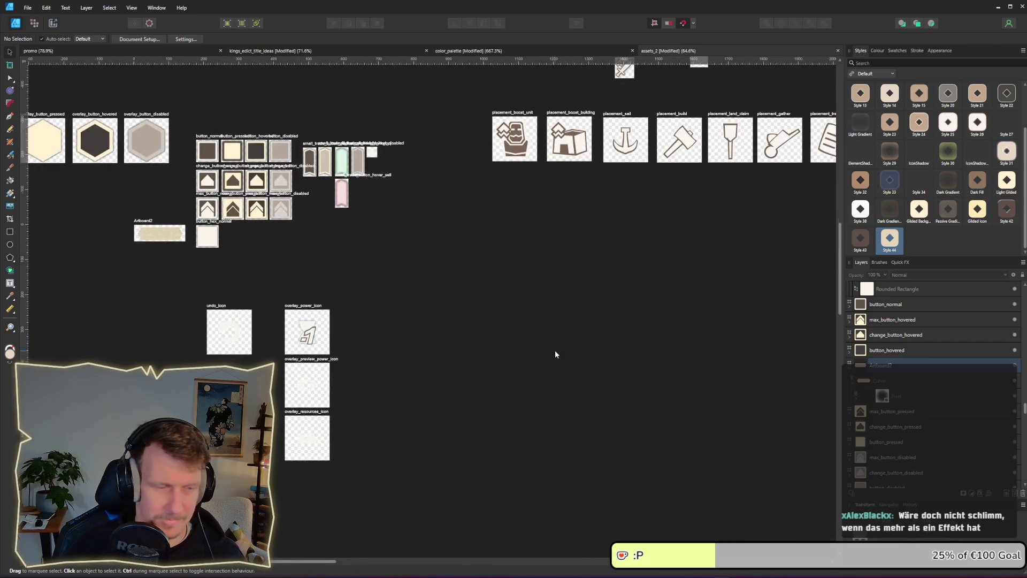
left_click_drag(635, 398, 368, 296)
scroll(543, 306, "up", 3)
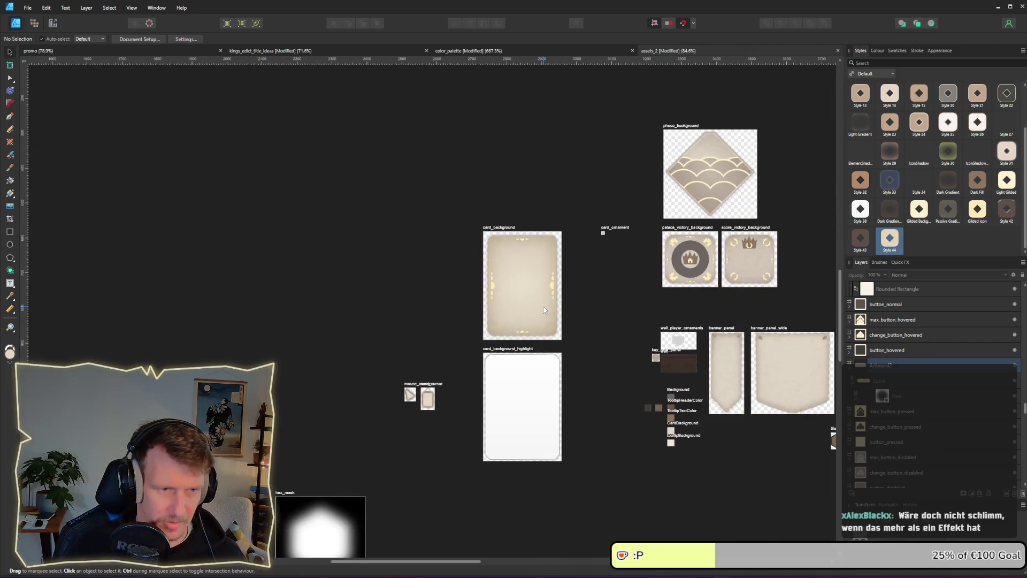
double_click(544, 306)
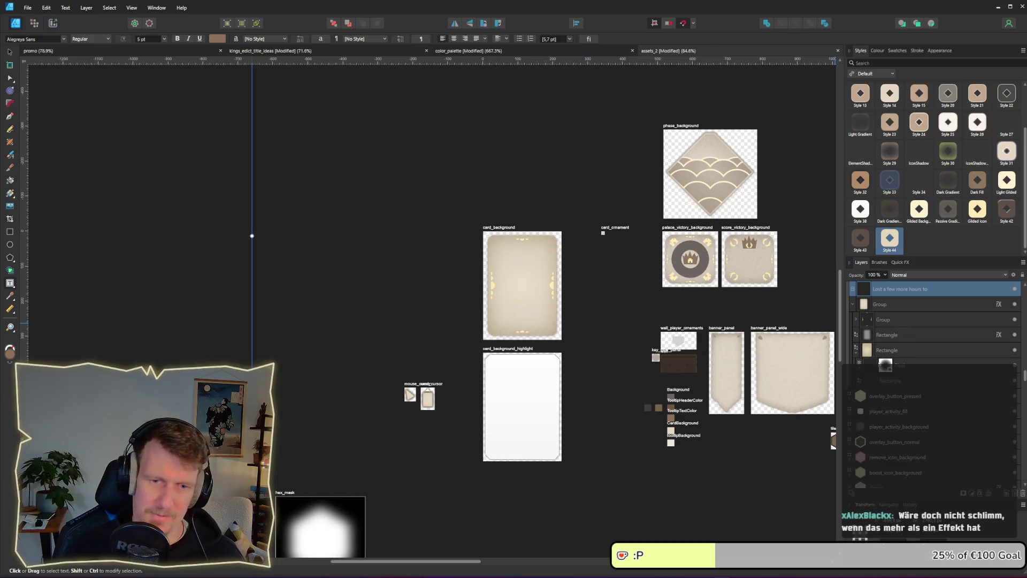
- Create Style 45 from the card_background masked rectangle's textured look
left_click(910, 380)
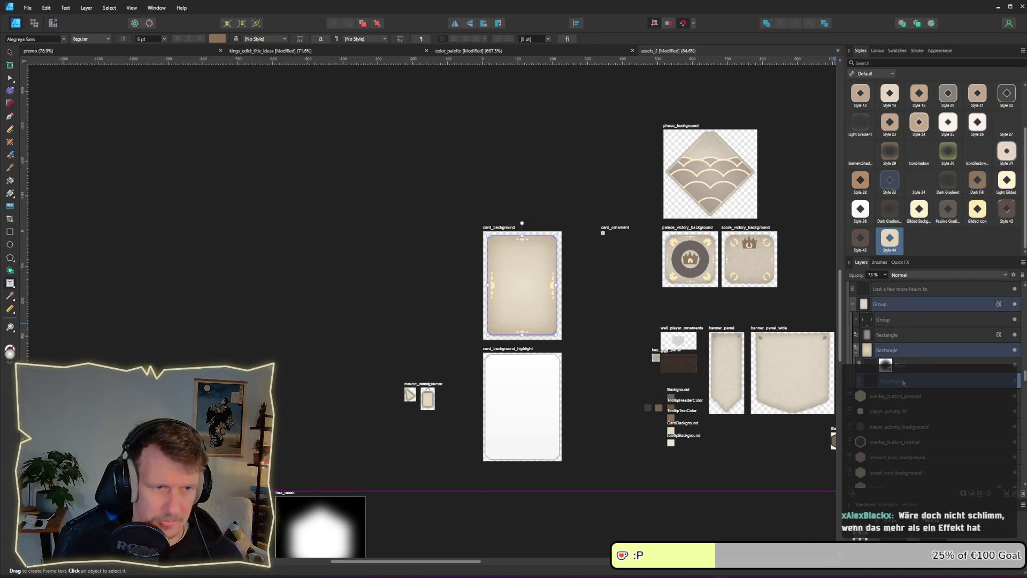
right_click(902, 382)
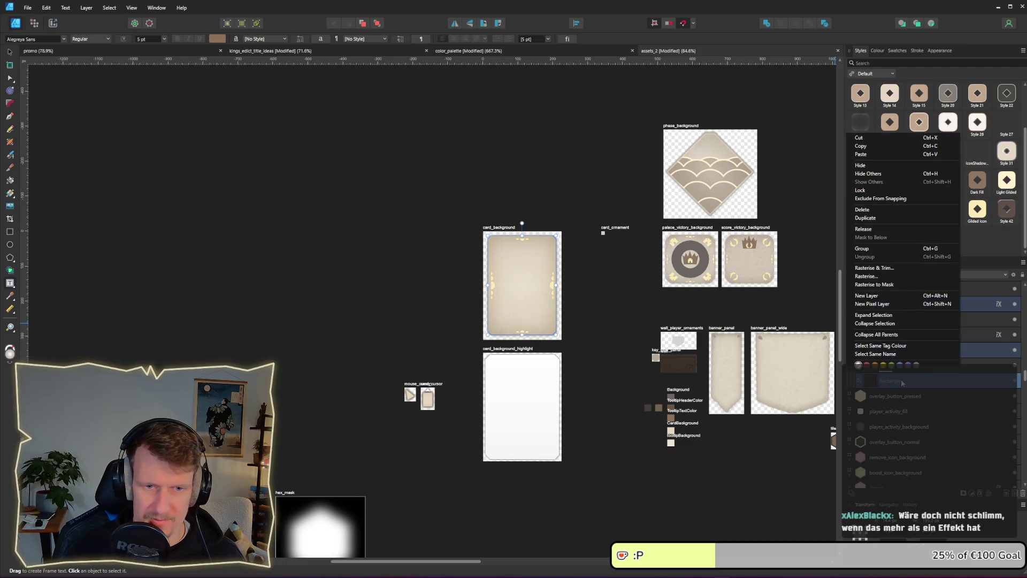
left_click(529, 317)
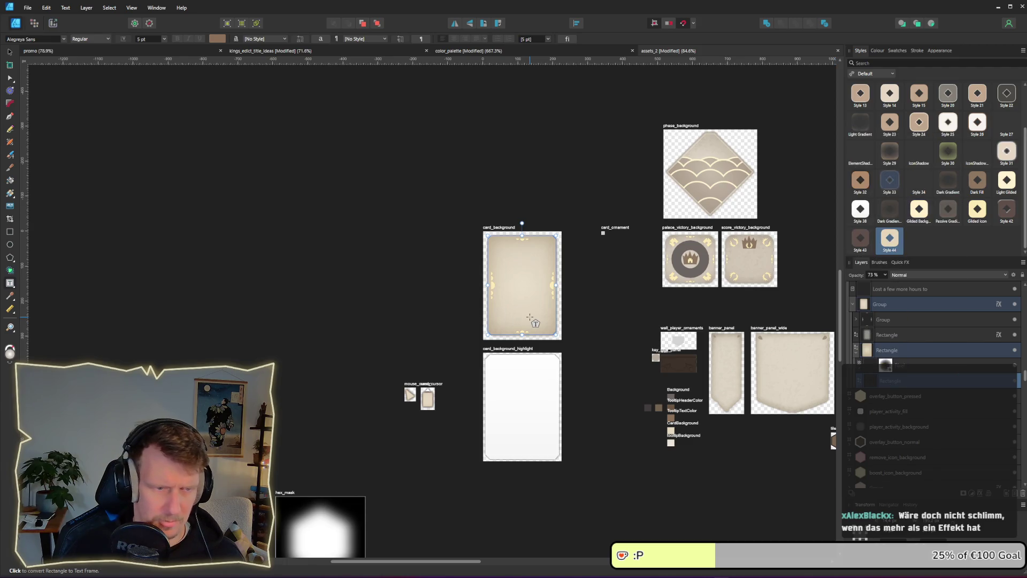
left_click(10, 78)
right_click(530, 326)
left_click(588, 538)
scroll(910, 171, "down", 2)
left_click_drag(383, 229, 651, 303)
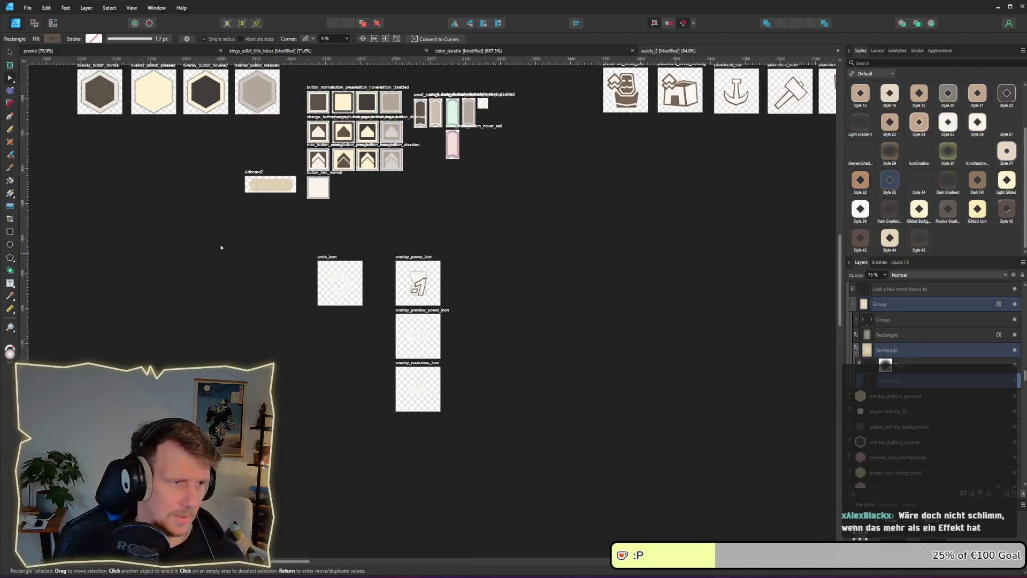
- Rename the hex Curve layer on Artboard2 to 'Base'
left_click(267, 182)
scroll(246, 185, "up", 5)
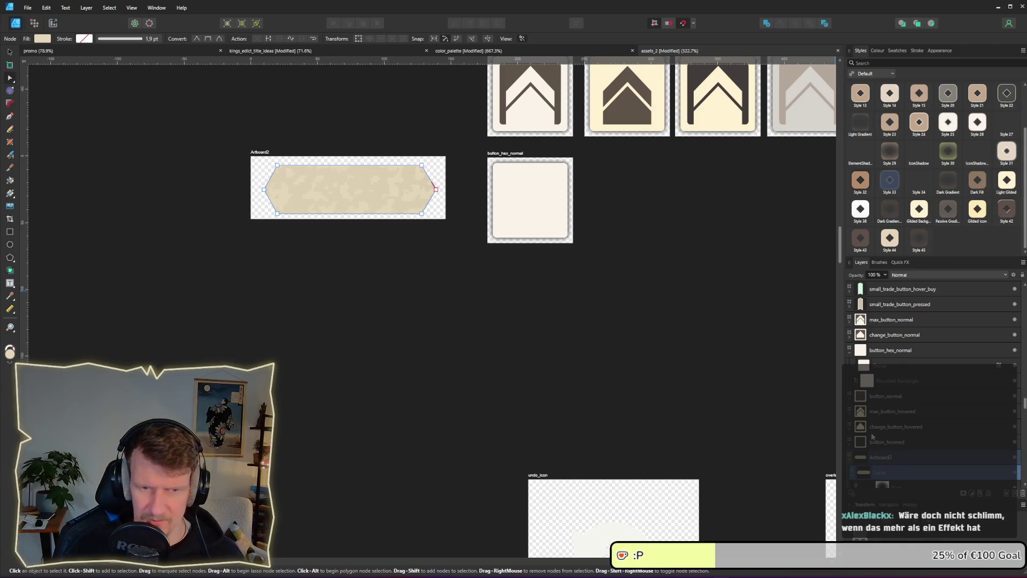
scroll(873, 436, "down", 2)
double_click(899, 381)
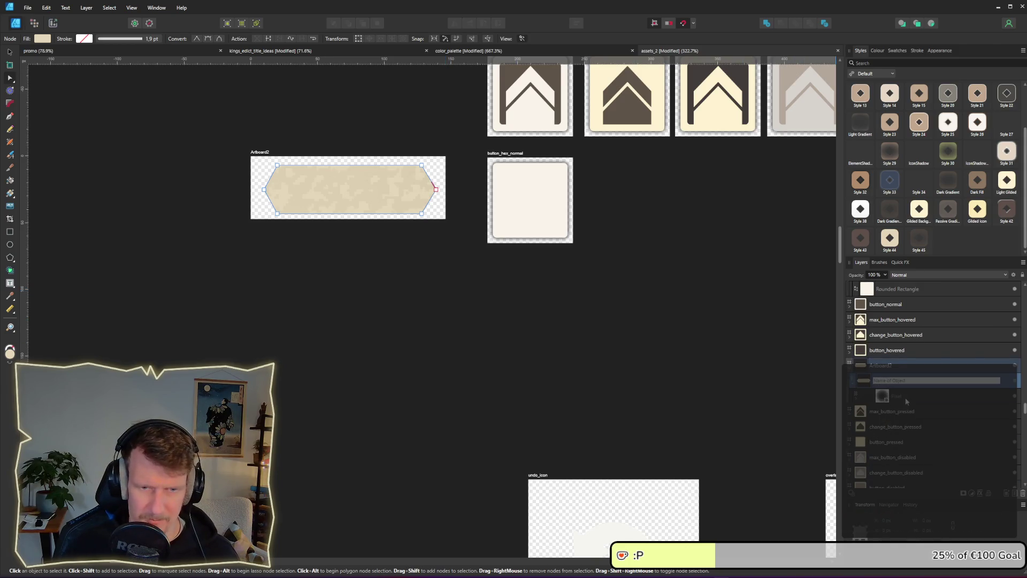
type("Base")
key("ctrl+shift+n")
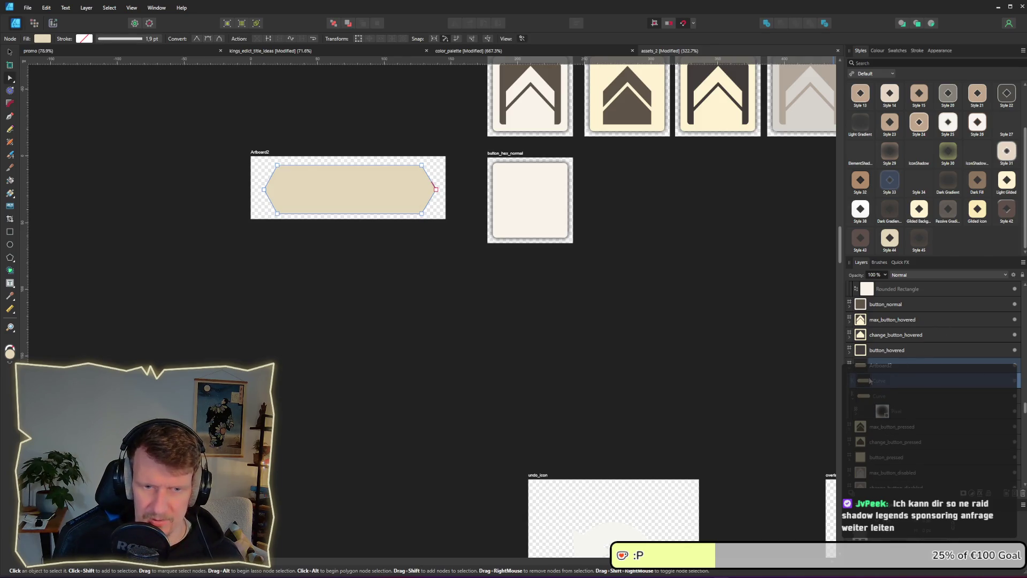
- Apply Style 45 to the hex, then return to the card_background artwork
left_click(919, 241)
scroll(481, 257, "down", 8)
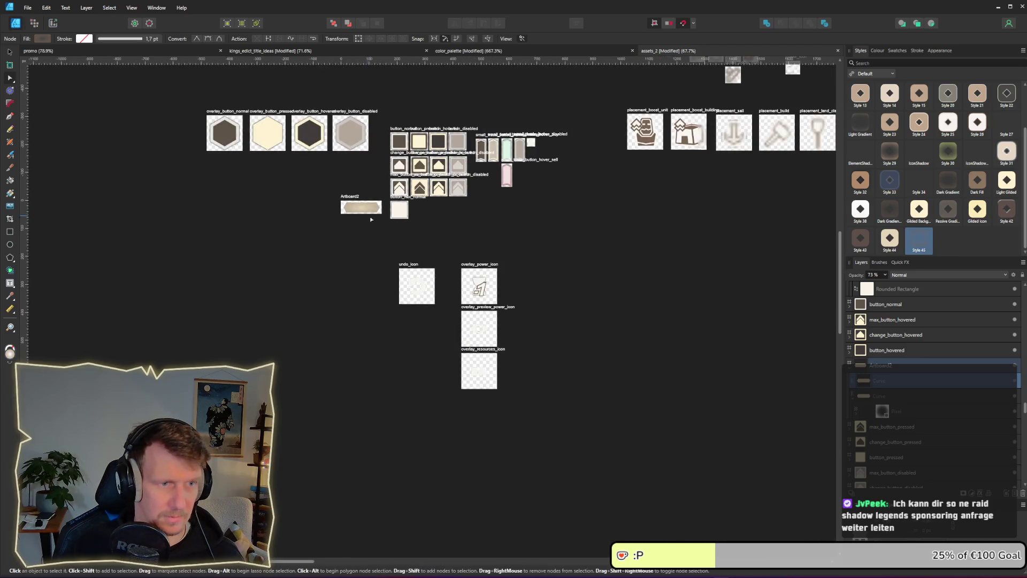
scroll(519, 302, "right", 10)
scroll(519, 302, "down", 4)
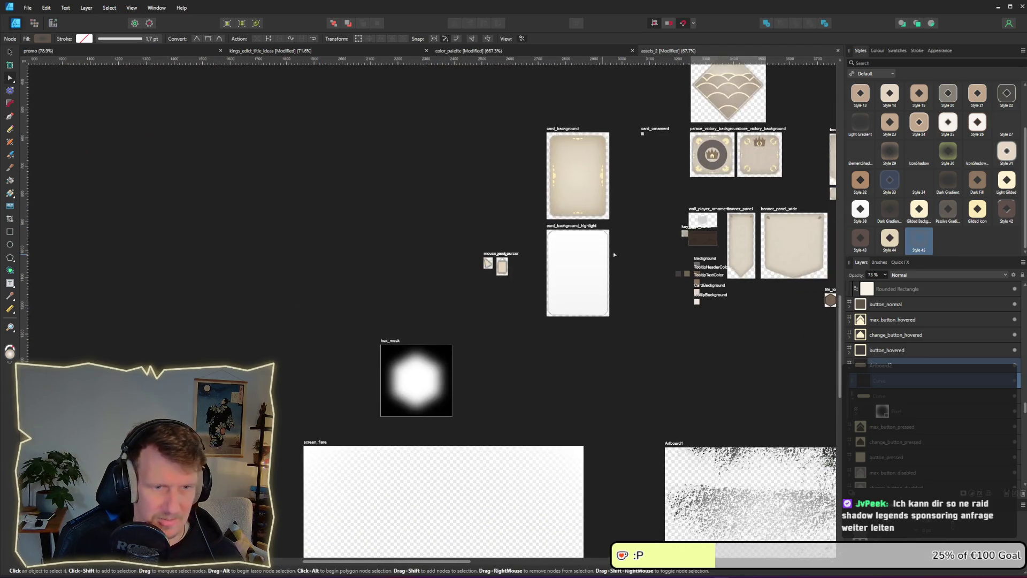
scroll(572, 259, "up", 5)
left_click(572, 261)
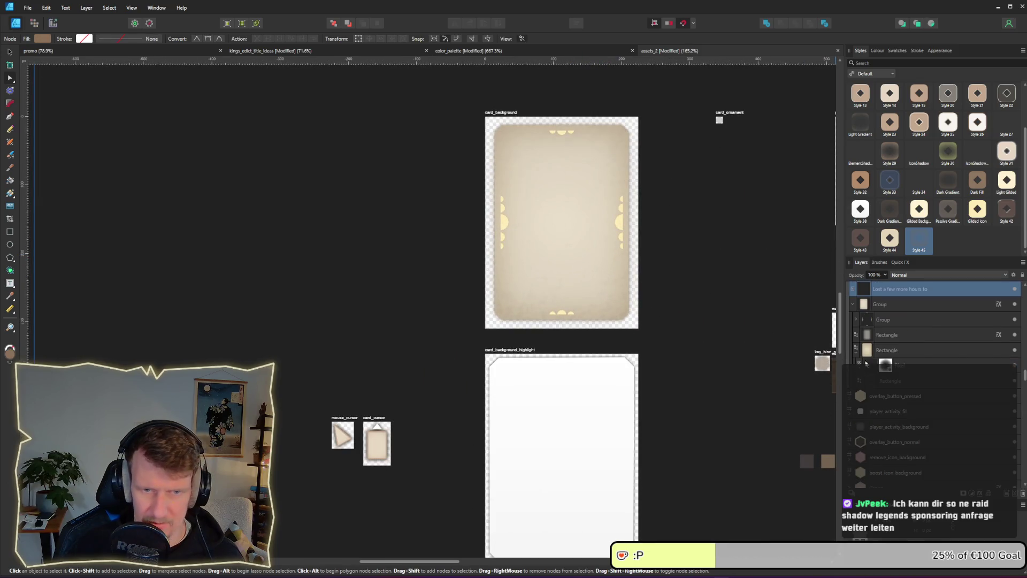
- Inspect the card background rectangle's layer options, then navigate back to Artboard2
left_click(880, 336)
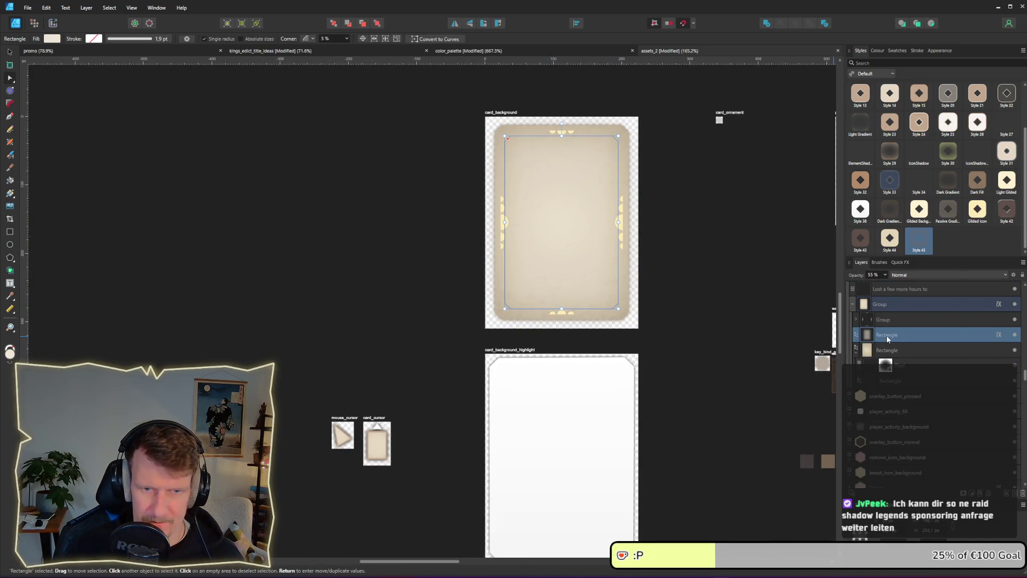
right_click(885, 340)
right_click(569, 257)
left_click(595, 471)
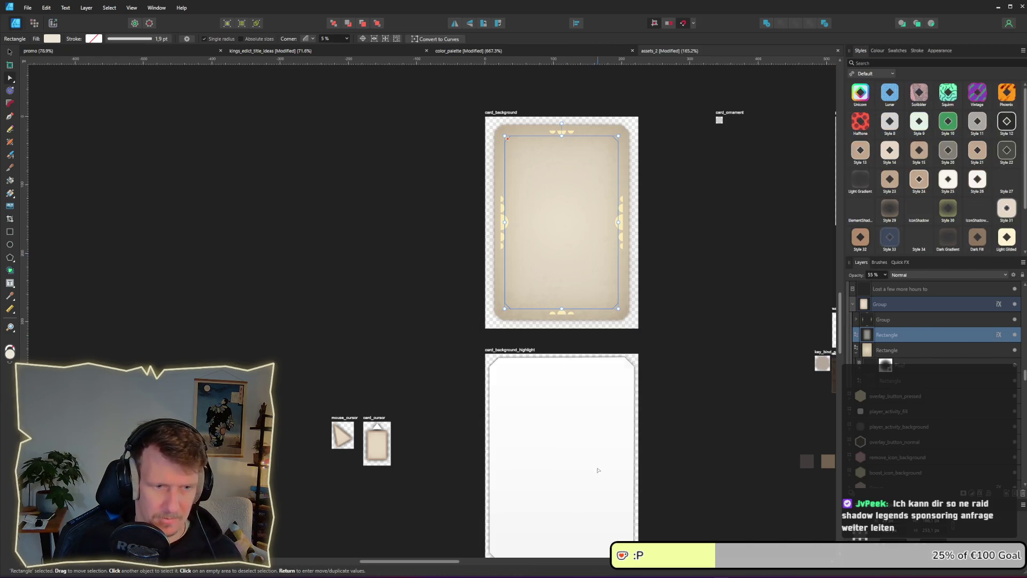
left_click(346, 300)
scroll(194, 229, "down", 5)
scroll(272, 212, "left", 5)
scroll(405, 252, "up", 10)
scroll(404, 252, "up", 2)
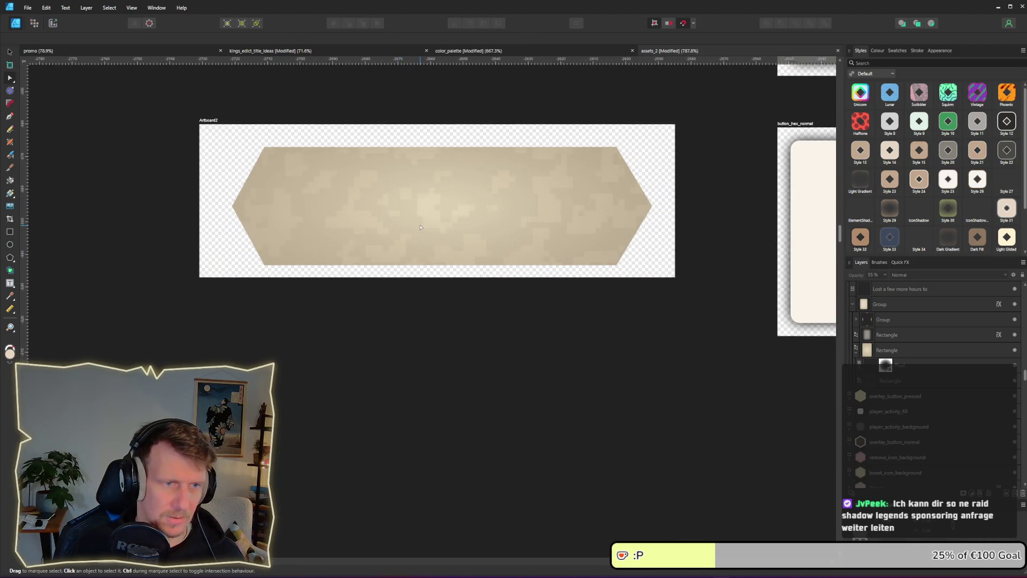
- Drop the parchment texture onto the hexagon, resize it slightly, and apply Style 46
left_click(420, 227)
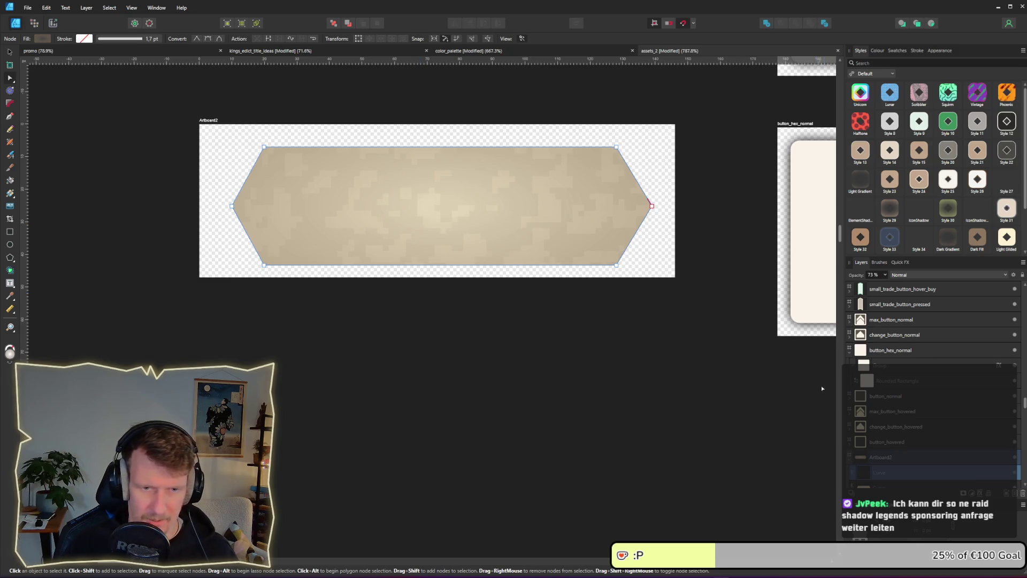
left_click_drag(820, 386, 882, 422)
mouse_move(558, 342)
left_mouse_down()
mouse_move(521, 328)
mouse_move(574, 262)
left_mouse_up()
key("v")
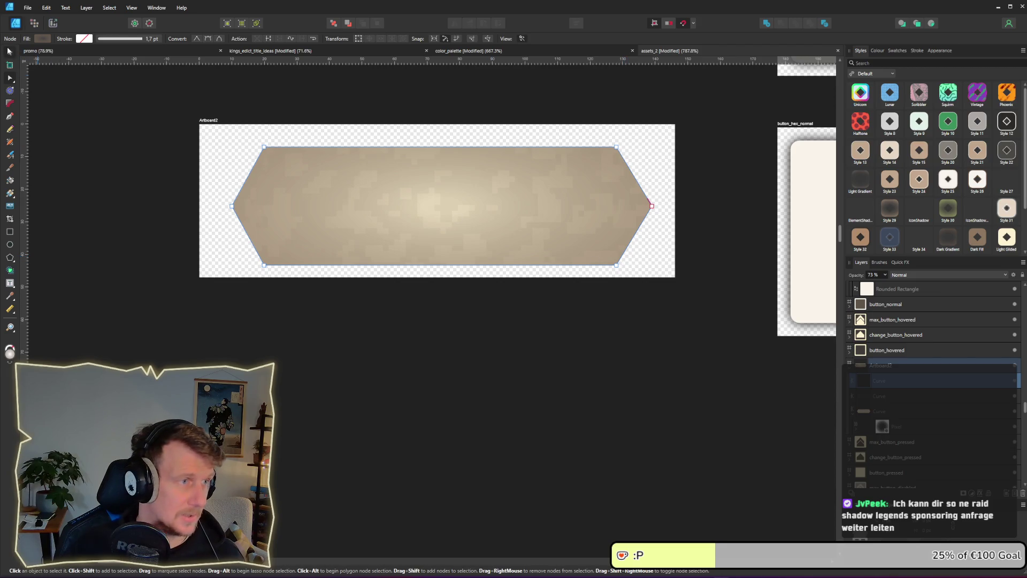
mouse_move(649, 264)
left_mouse_down()
mouse_move(617, 252)
mouse_move(636, 255)
left_mouse_up()
scroll(940, 231, "down", 2)
left_click(941, 240)
left_click(455, 357)
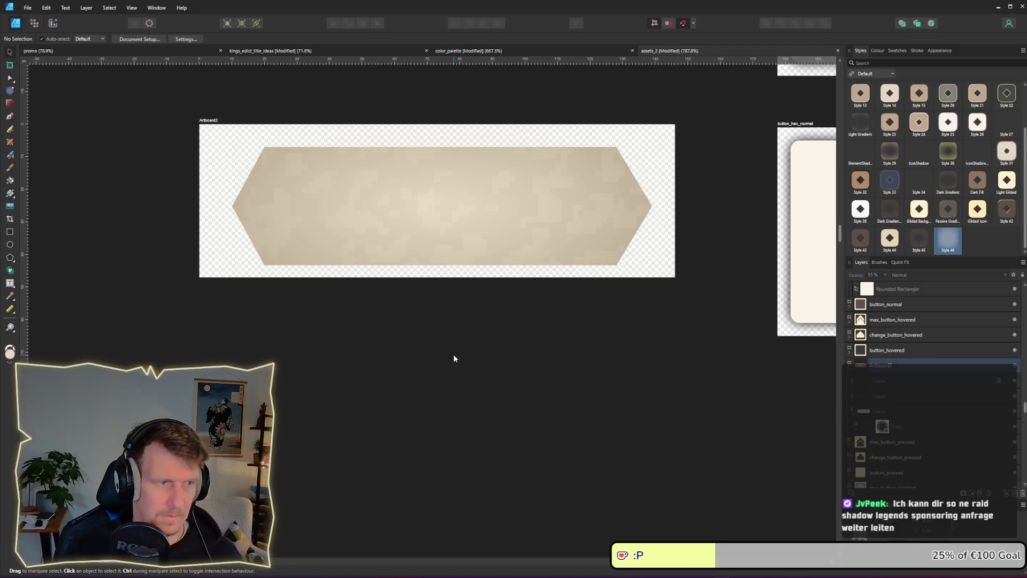
- Add a Gaussian Blur layer effect to the inner hexagon curve, then select Artboard2
scroll(454, 358, "down", 3)
scroll(454, 358, "down", 2)
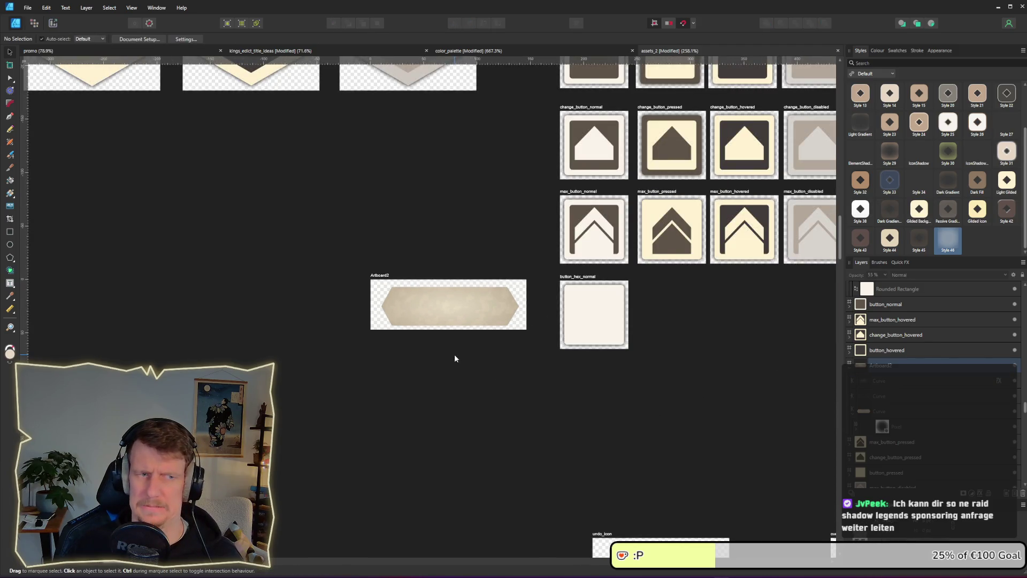
scroll(455, 358, "down", 3)
scroll(454, 357, "up", 6)
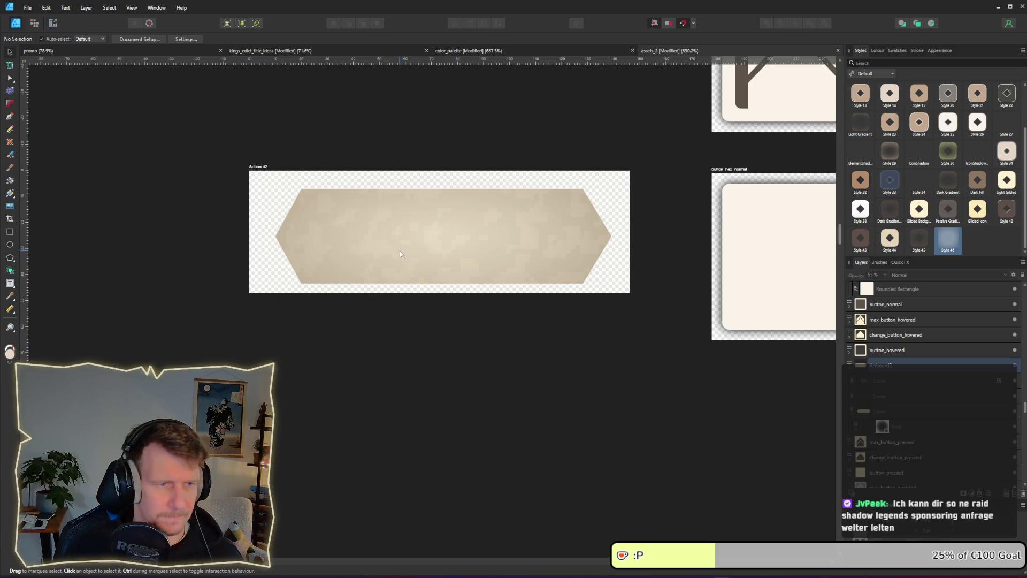
left_click(439, 242)
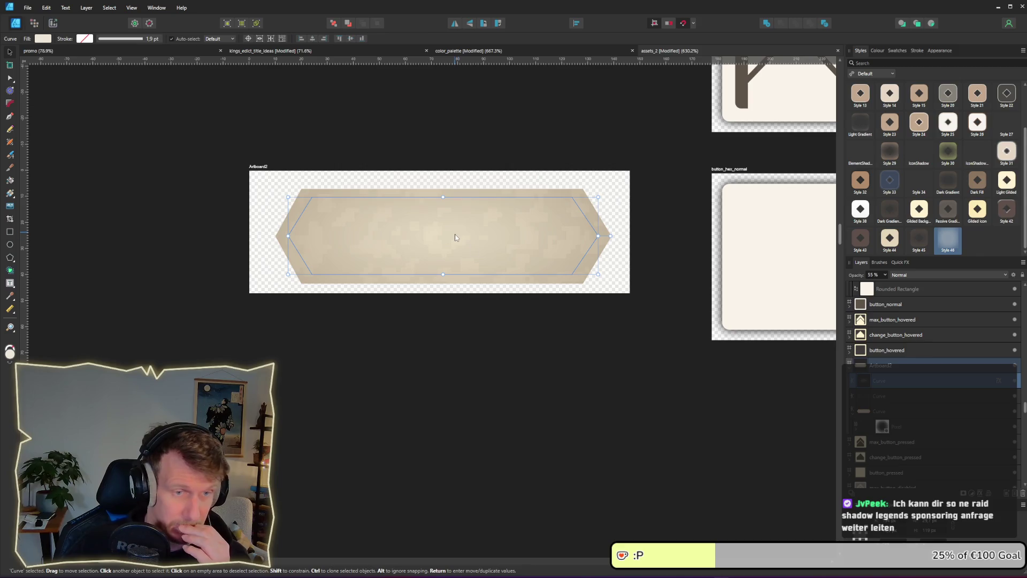
mouse_move(552, 188)
left_mouse_down()
mouse_move(578, 284)
mouse_move(569, 309)
mouse_move(542, 309)
mouse_move(556, 309)
left_mouse_up()
left_click(710, 395)
left_click(635, 501)
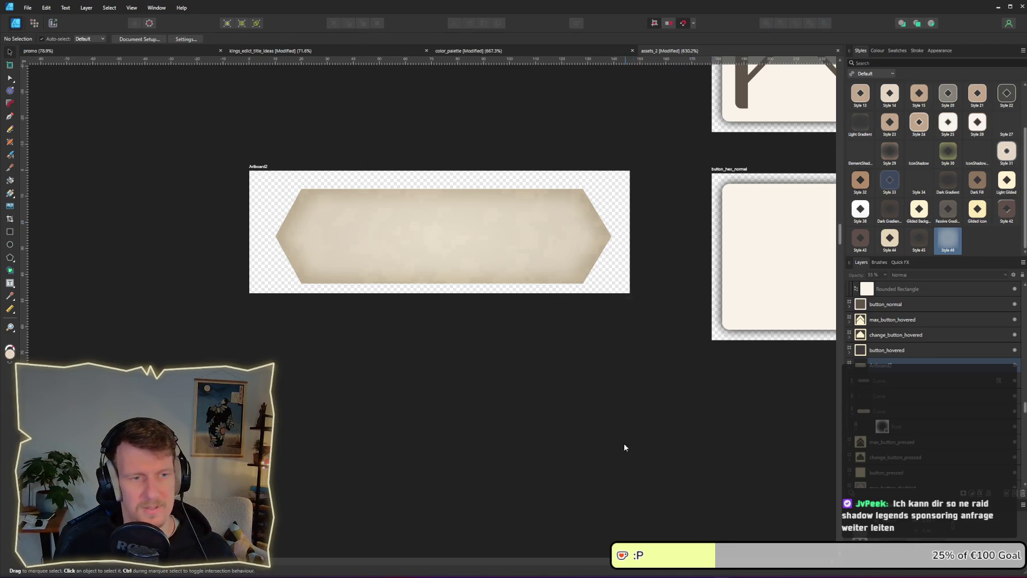
scroll(624, 444, "down", 5)
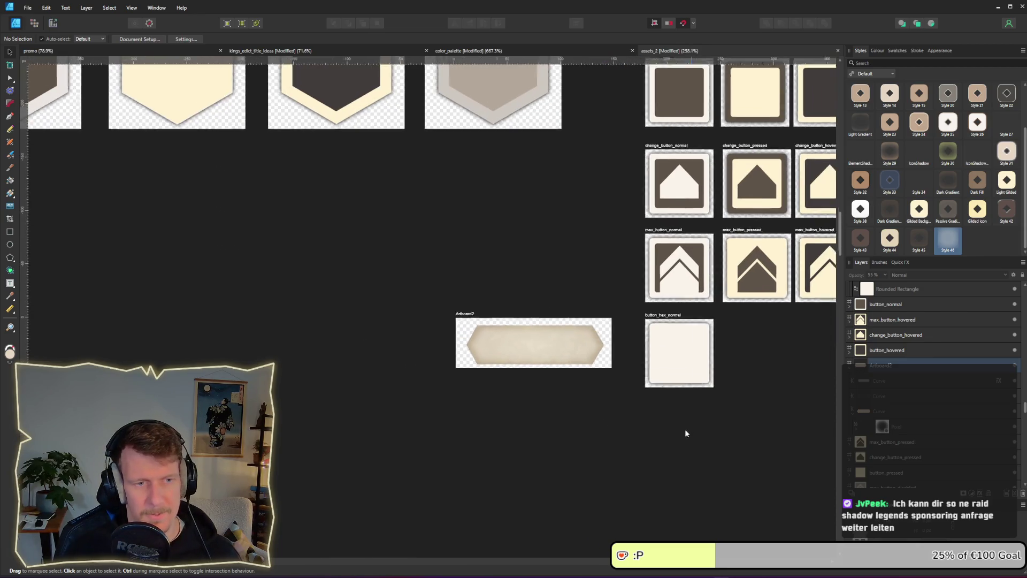
scroll(516, 332, "up", 3)
scroll(506, 336, "down", 5)
left_click(429, 303)
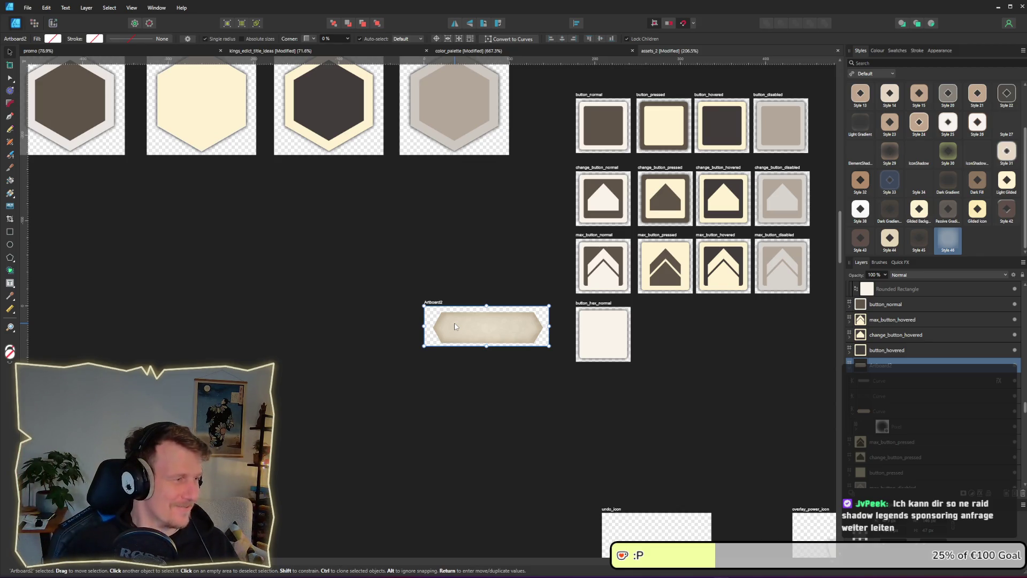
- Drag the upper hex Curve's corner handle to stretch it nearly across Artboard2
double_click(497, 325)
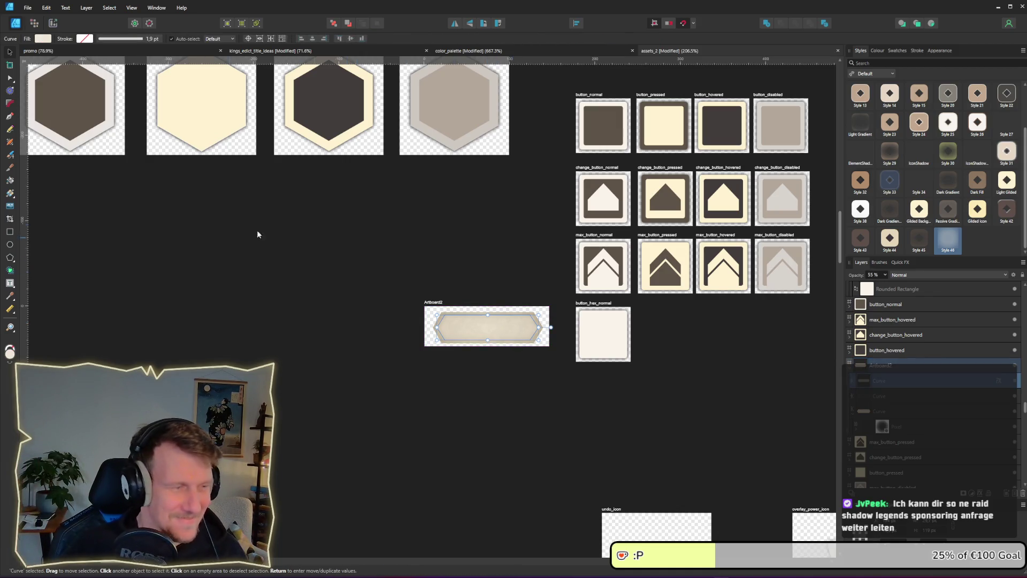
left_click(426, 290)
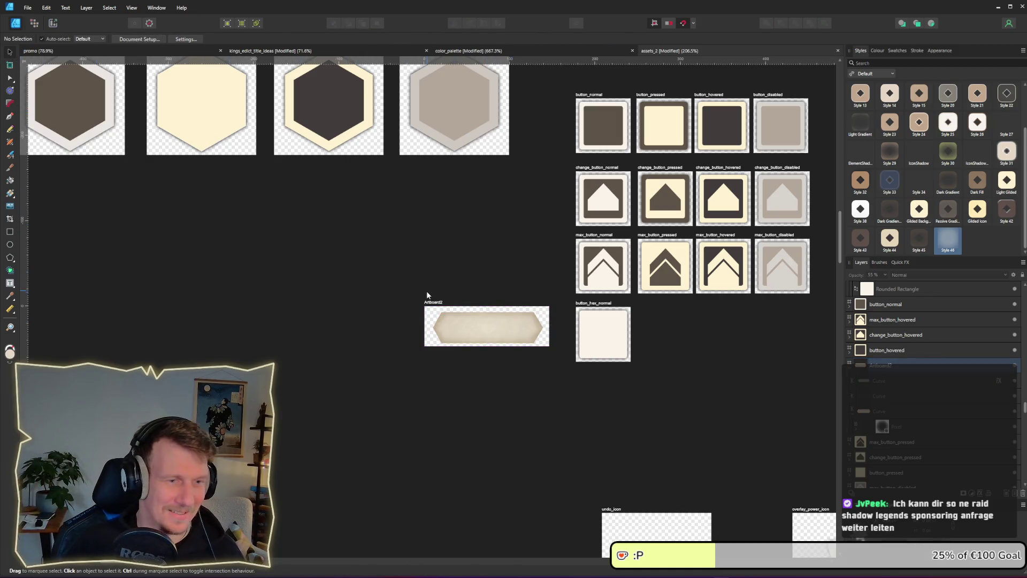
left_click(444, 319)
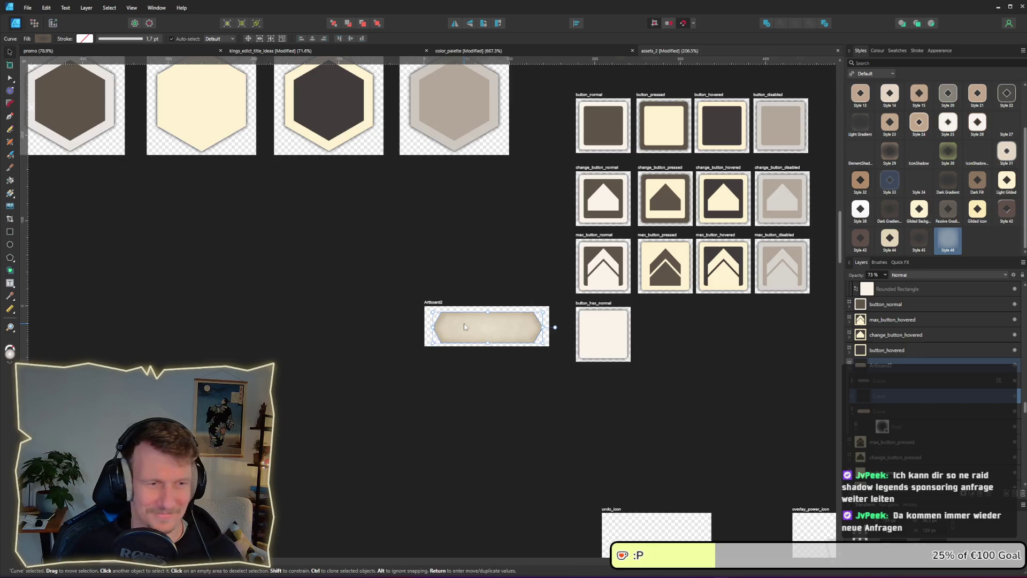
scroll(464, 323, "up", 3)
scroll(443, 313, "up", 1)
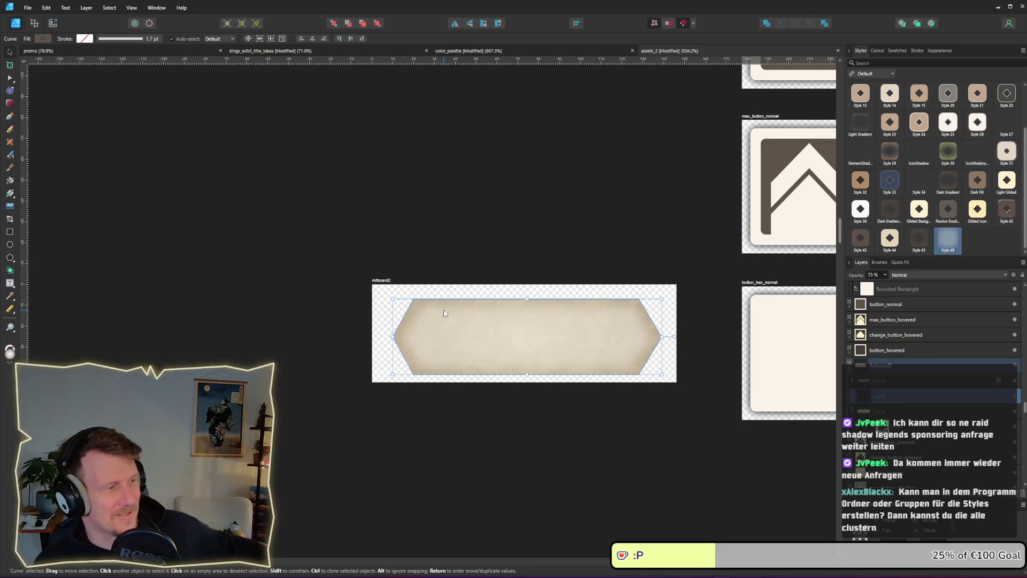
left_click(886, 415, "shift")
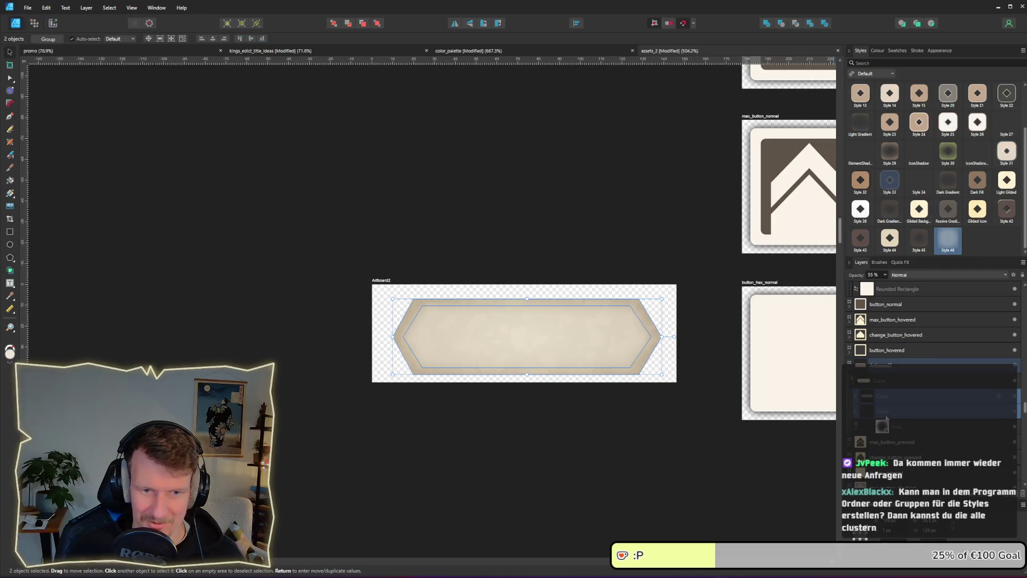
left_click(886, 380)
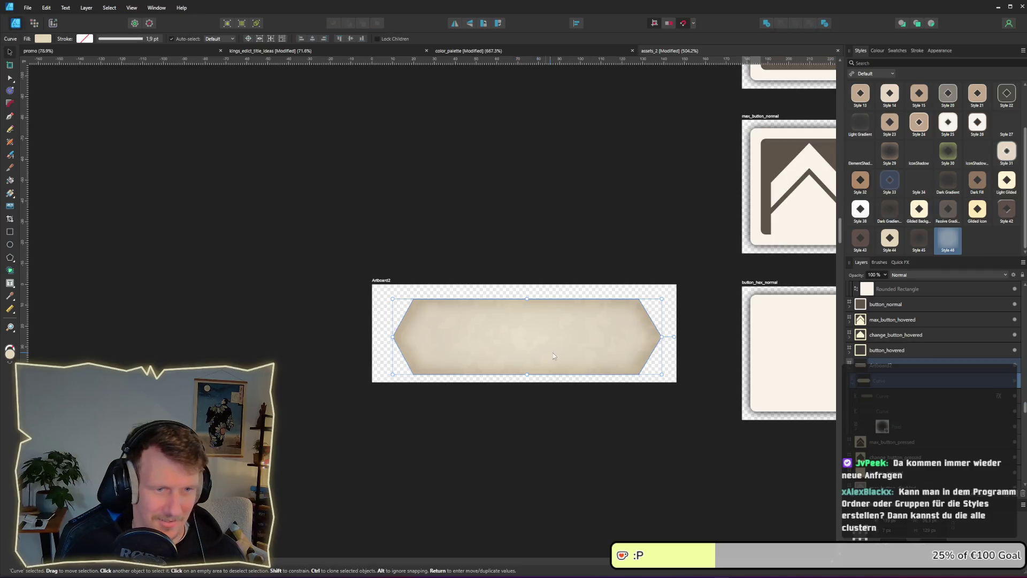
mouse_move(661, 374)
left_mouse_down()
mouse_move(675, 378)
mouse_move(618, 352)
mouse_move(672, 356)
mouse_move(676, 374)
mouse_move(640, 356)
left_mouse_up()
left_click(644, 424)
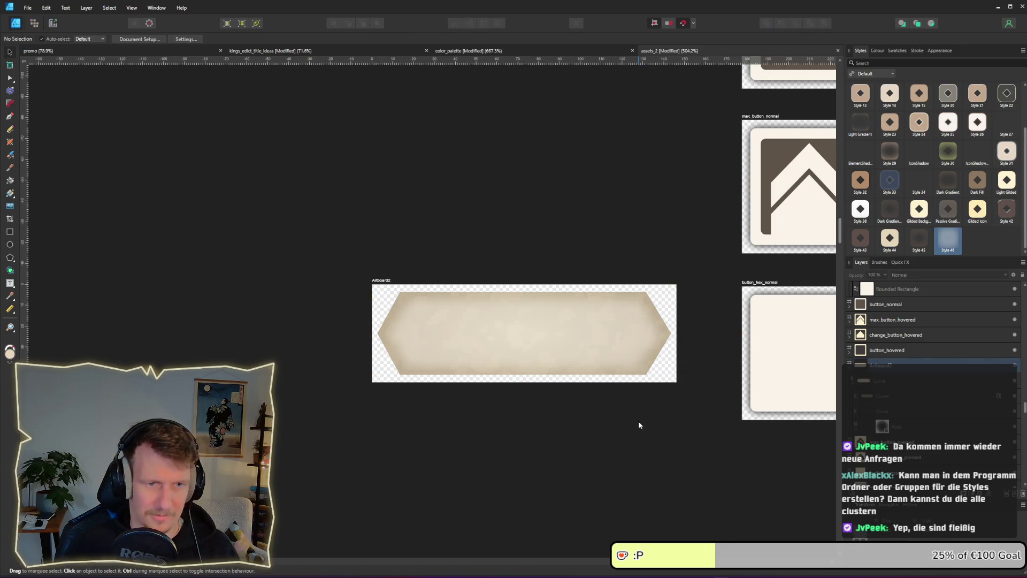
scroll(640, 421, "down", 3)
scroll(640, 413, "right", 3)
scroll(503, 369, "up", 3)
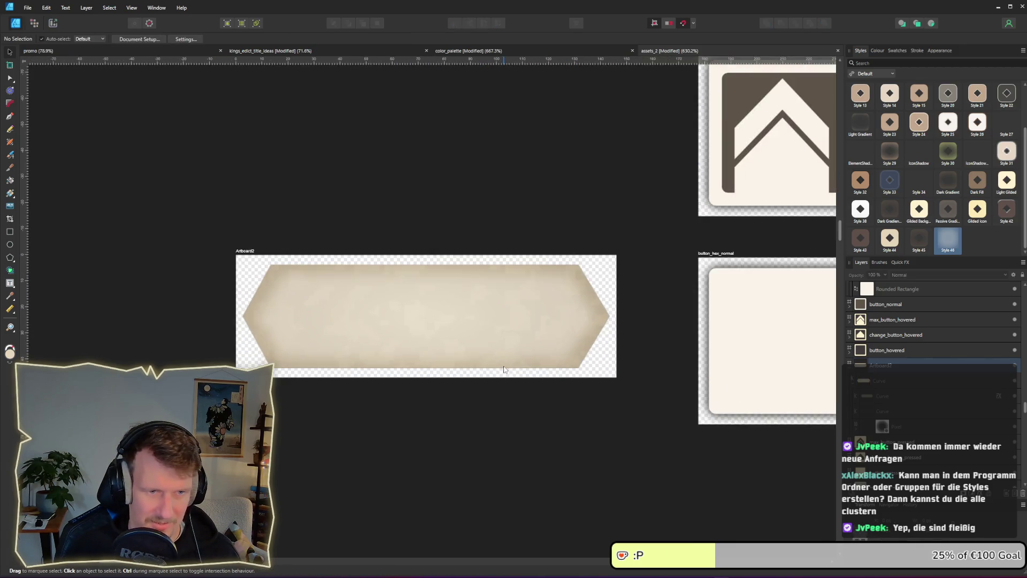
scroll(538, 290, "right", 2)
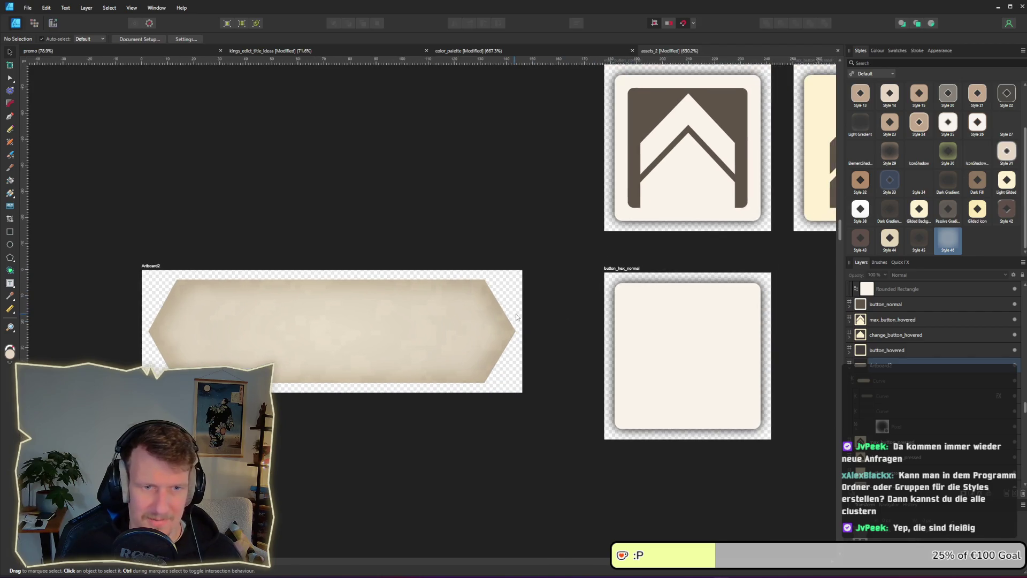
- Inspect the rounded rectangle group's layer effects, then close them
left_click(652, 300)
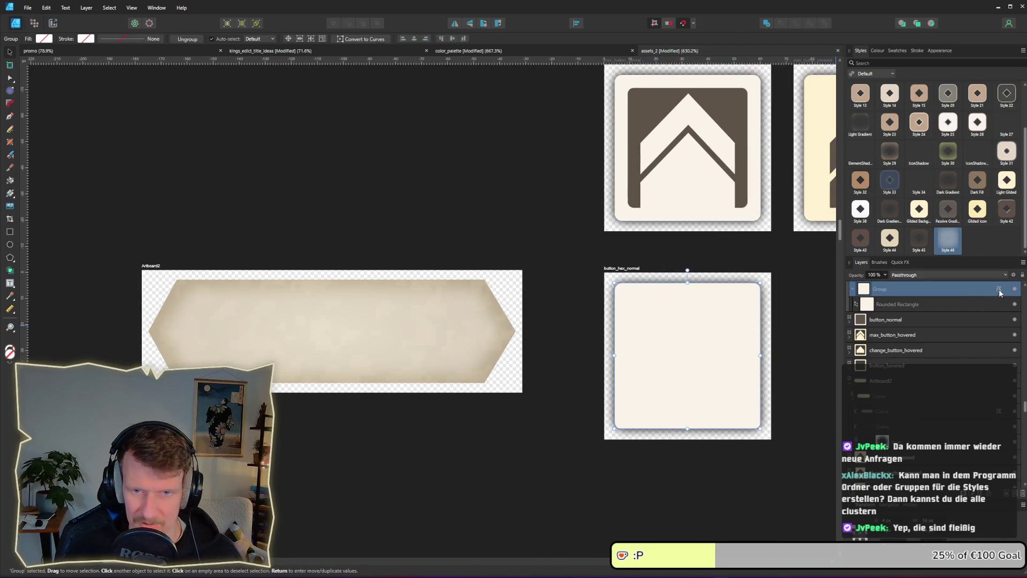
left_click(998, 288)
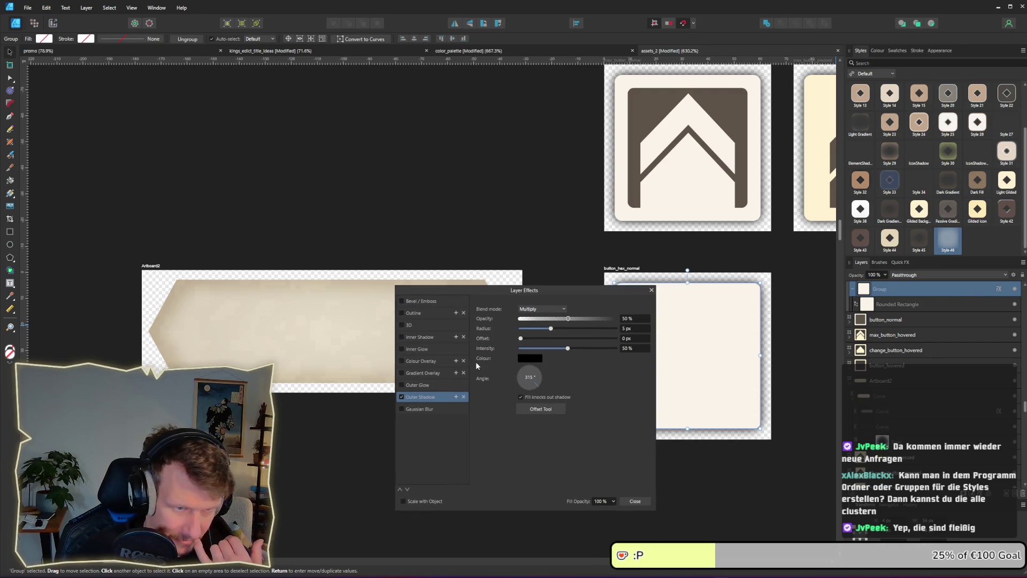
left_click(287, 431)
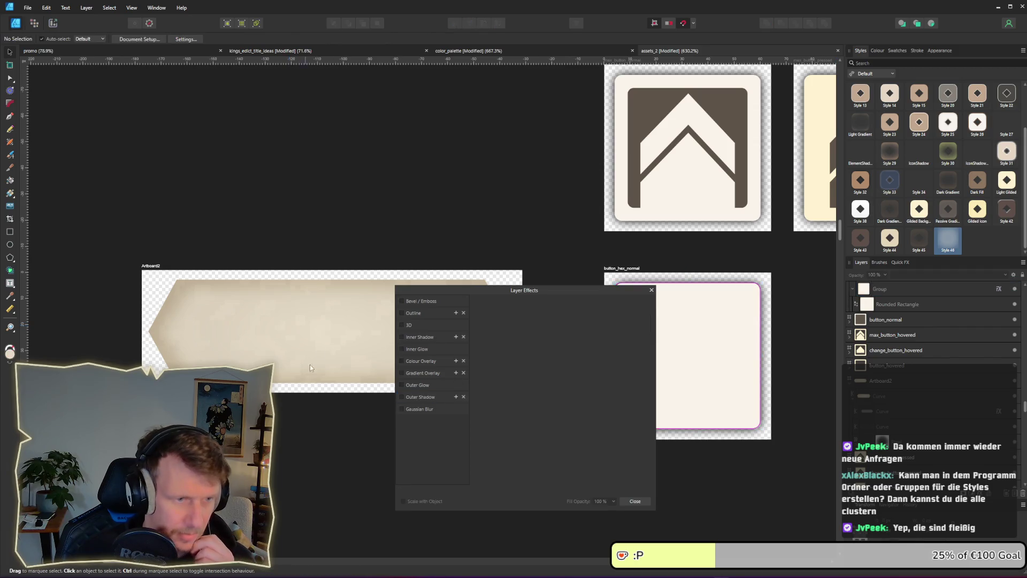
left_click(306, 377)
left_click(283, 384)
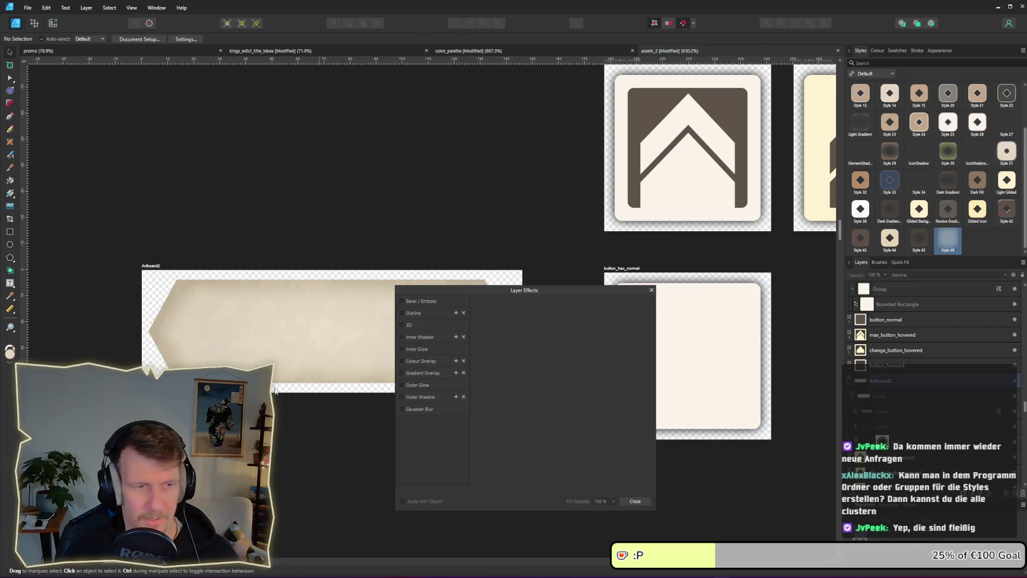
left_click(651, 290)
- Enable an Outer Shadow on the hex curve, keeping Pillow as the bevel type
left_click(986, 399)
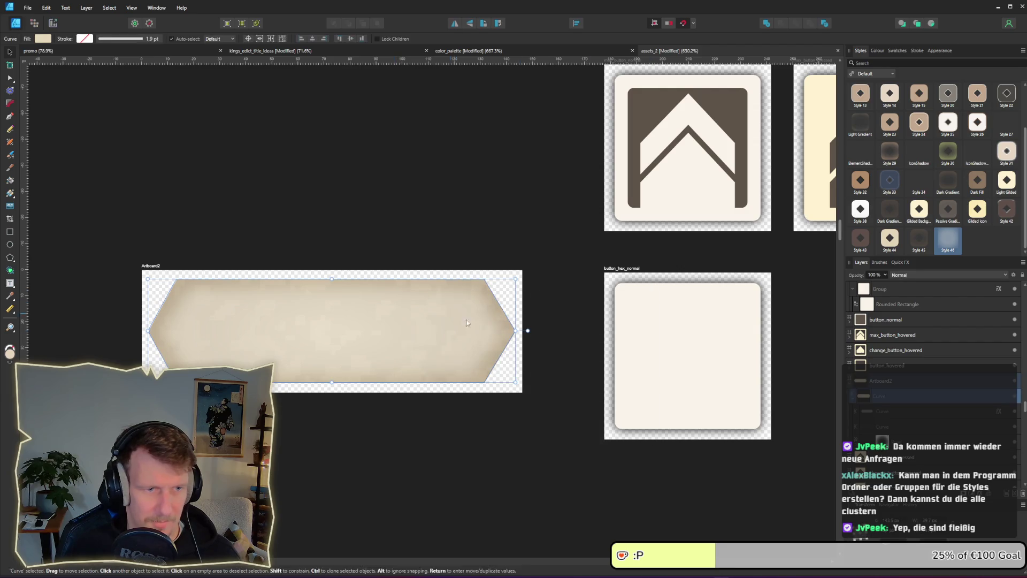
left_click(998, 411)
left_click(402, 397)
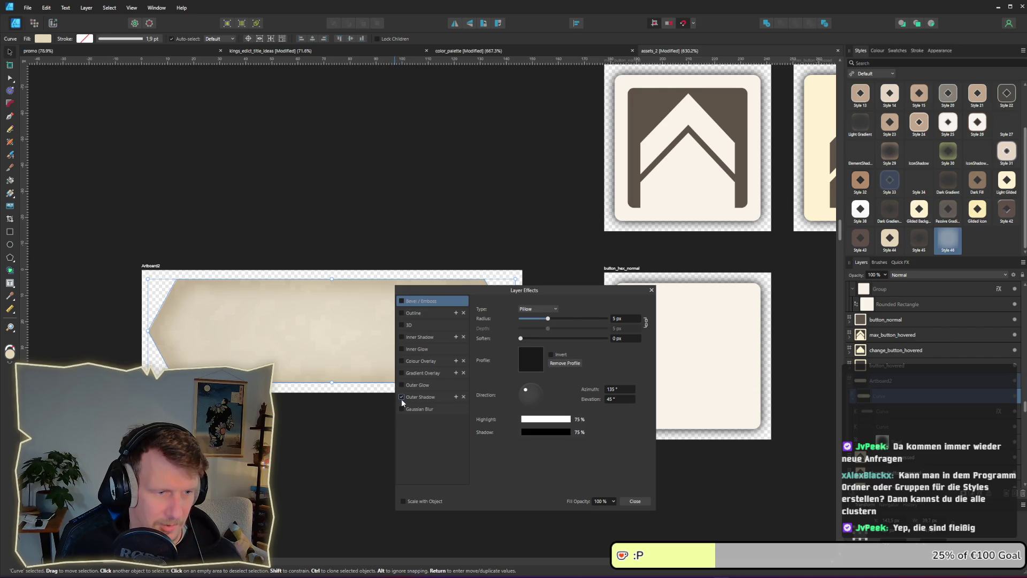
left_click(554, 310)
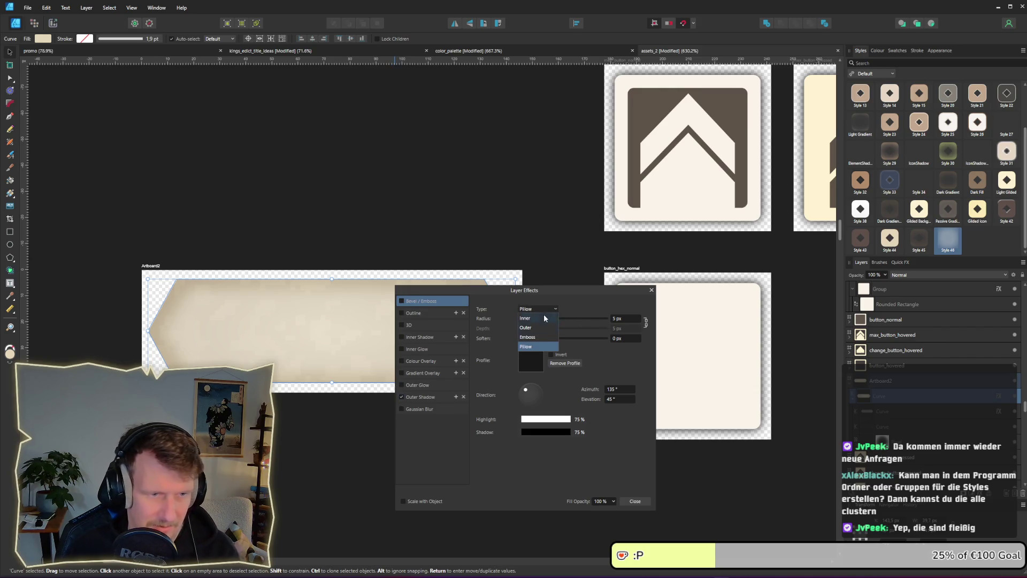
left_click(555, 312)
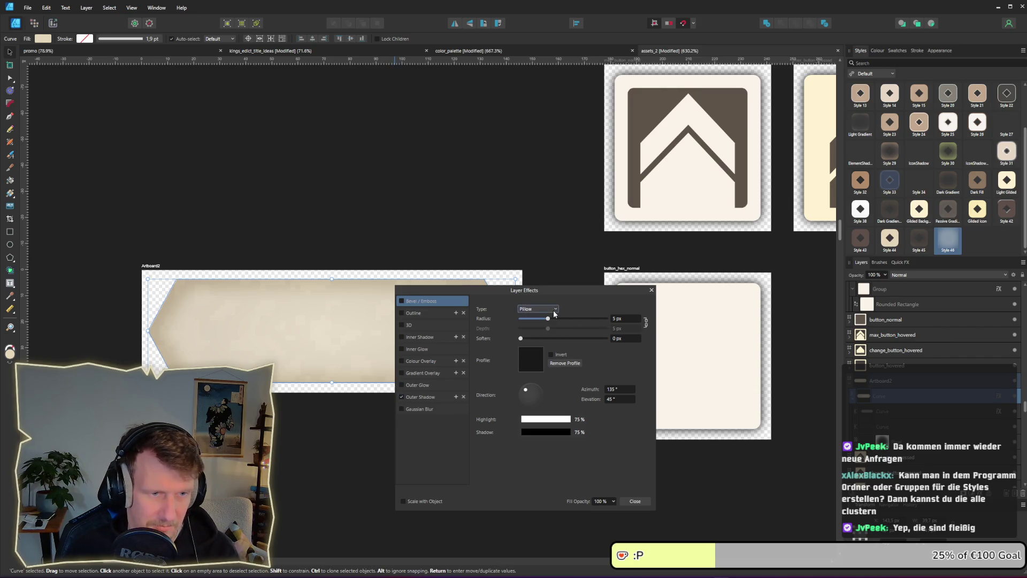
left_click(427, 397)
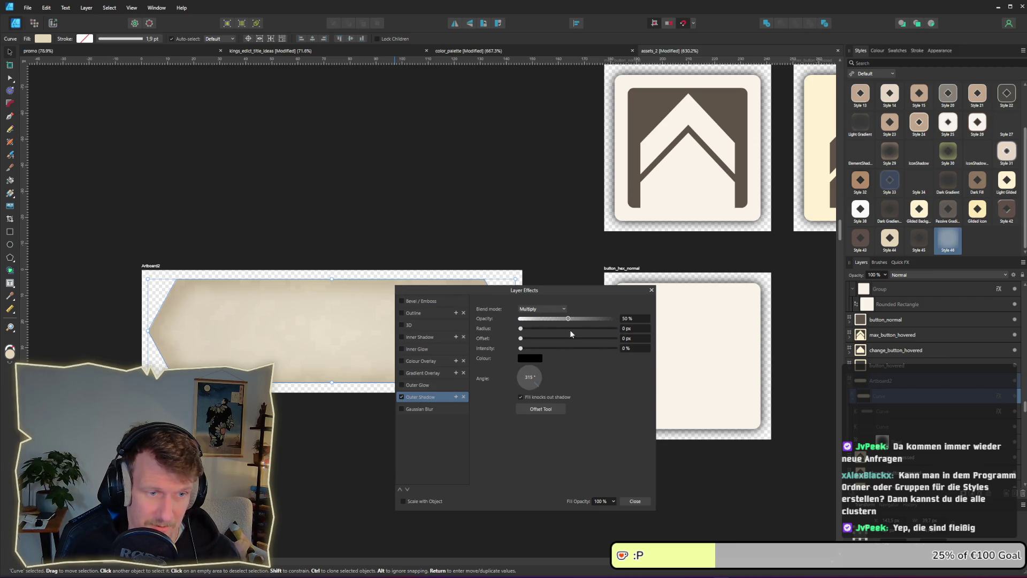
- Set the outer shadow radius to exactly 5 px at 50% opacity and close Layer Effects
left_click(559, 329)
left_click(551, 329)
left_click_drag(551, 328, 550, 328)
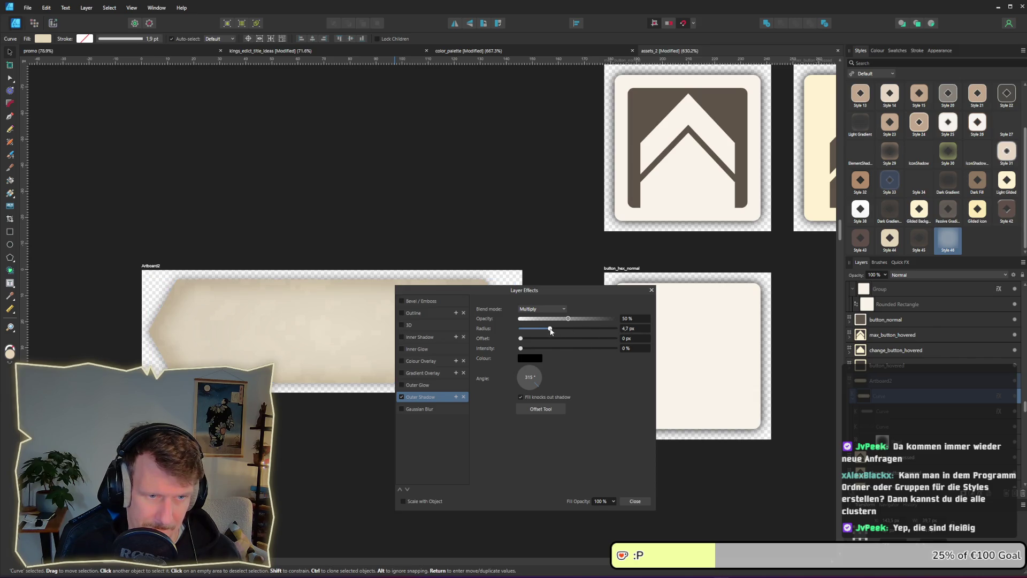
left_click(635, 328)
type("5")
left_click(634, 347)
type("50")
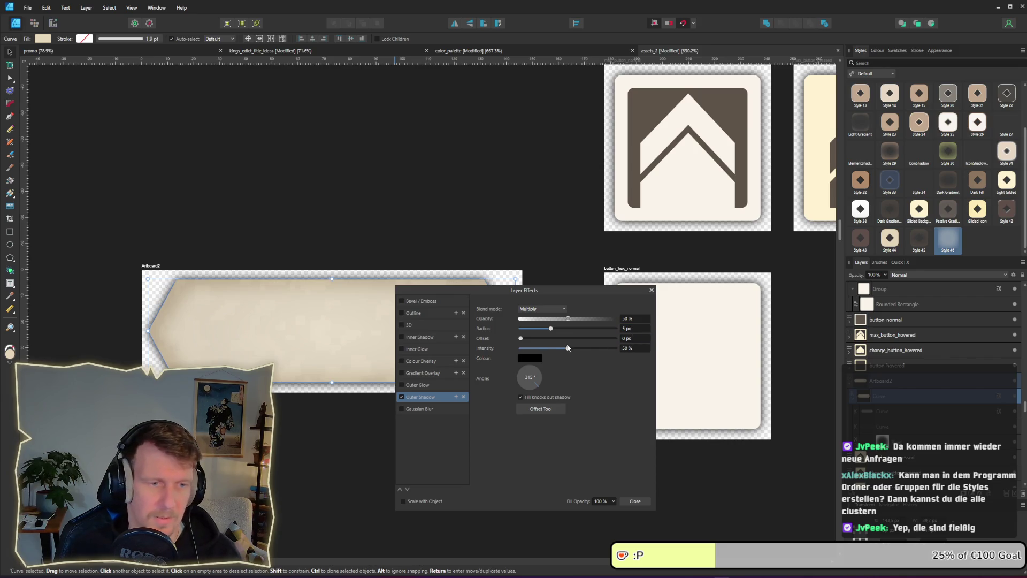
left_click(264, 209)
left_click(650, 290)
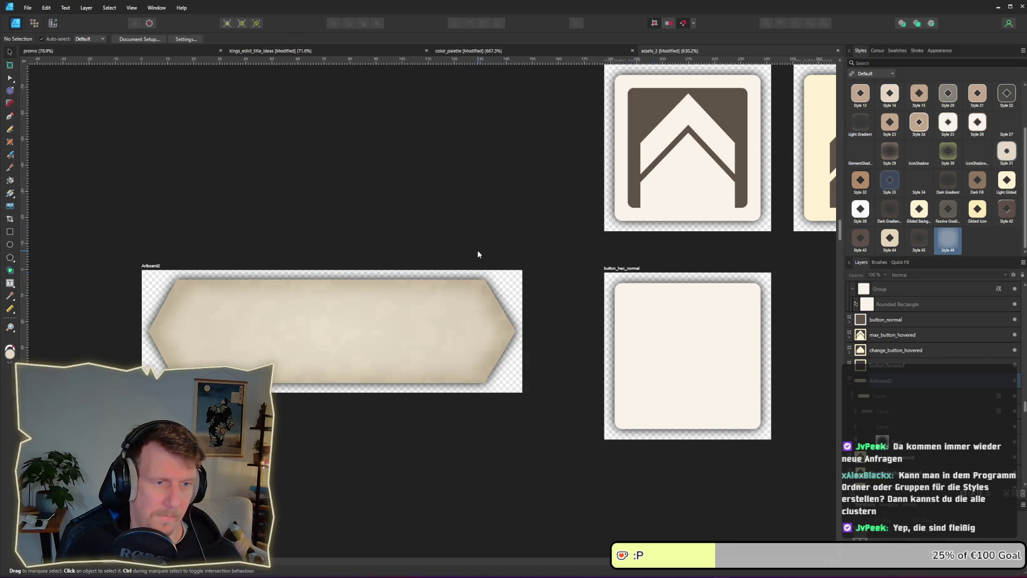
scroll(477, 254, "down", 2)
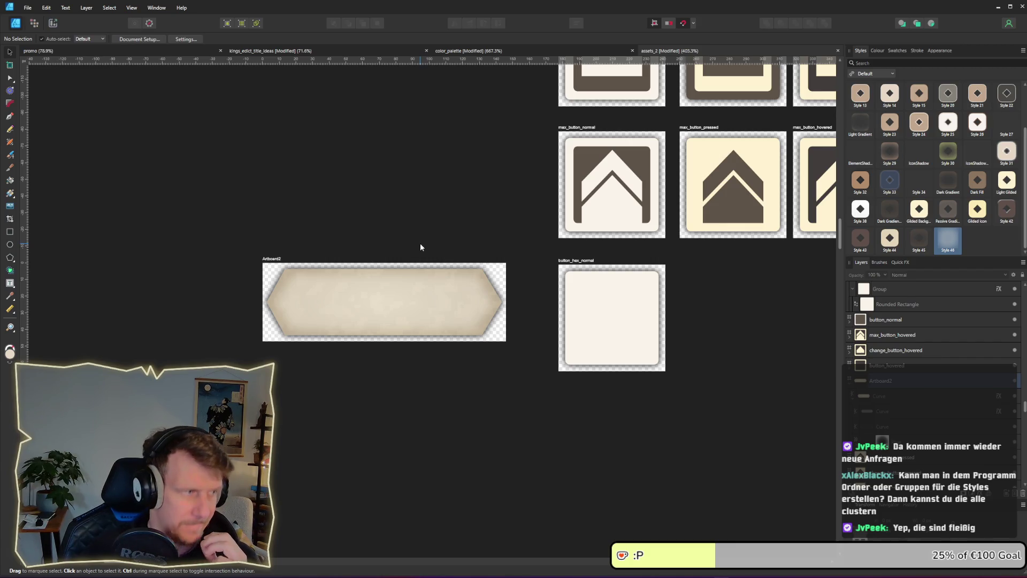
left_click(276, 259)
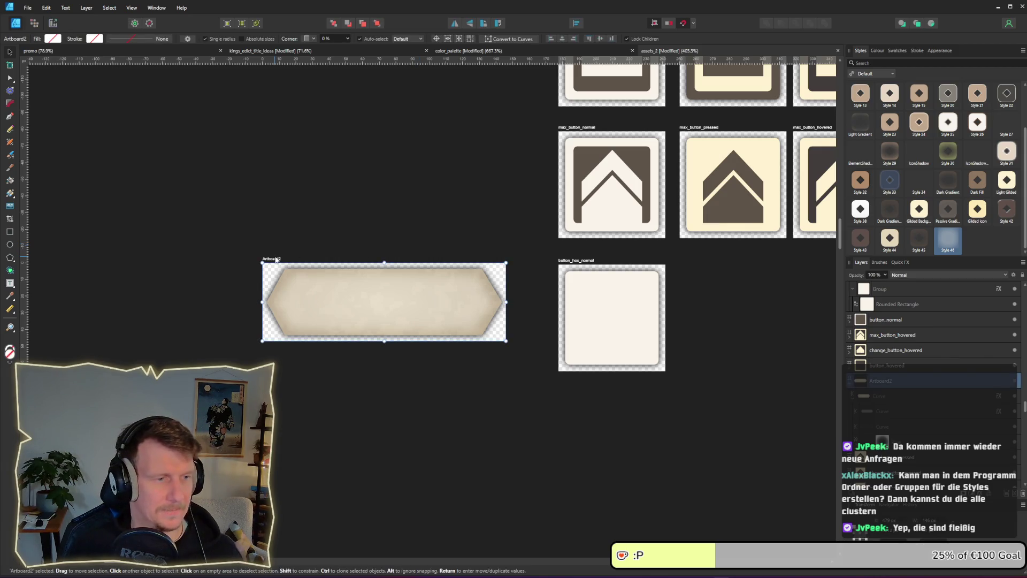
- Delete the old square button_hex_normal artboard
double_click(276, 259)
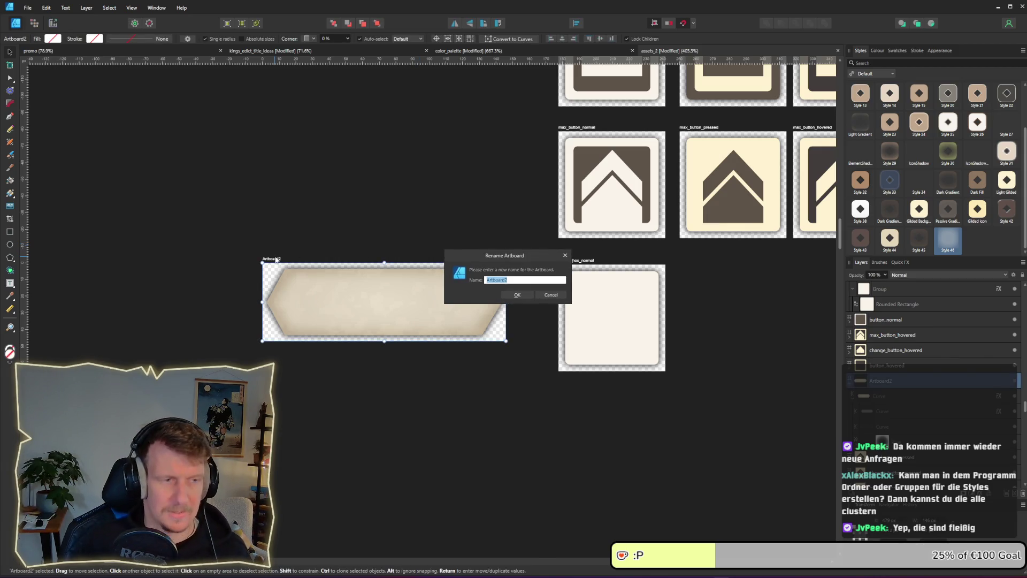
key("Escape")
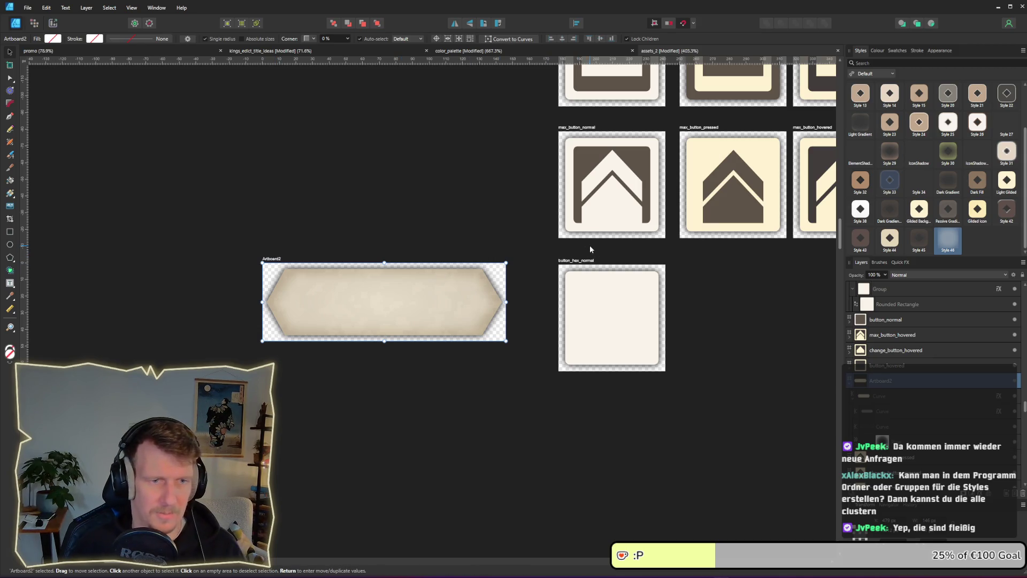
left_click(581, 259)
key("Delete")
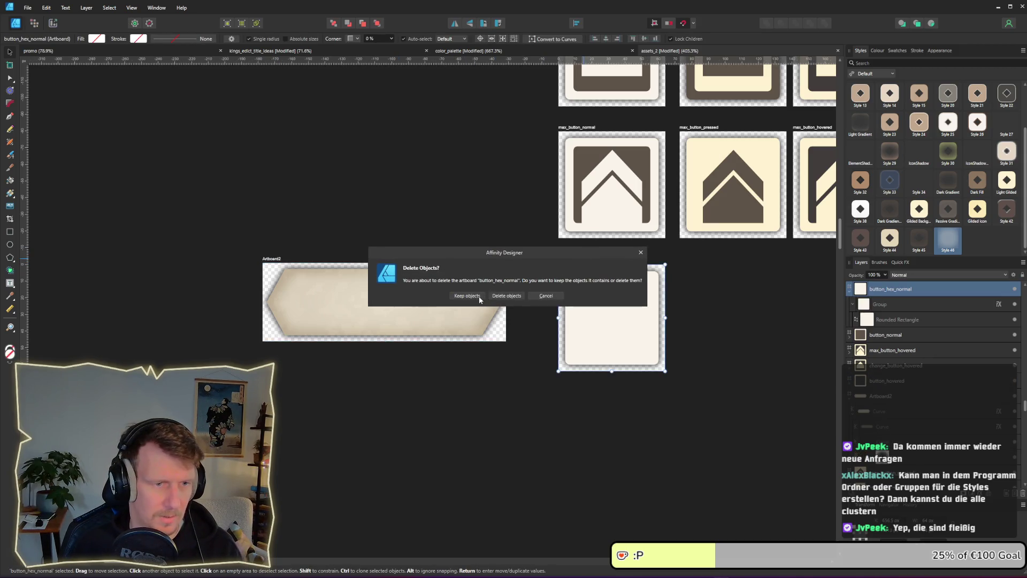
left_click(466, 296)
- Rename Artboard2 to button_hex_normal and move it below the max buttons
double_click(270, 258)
type("b")
type("no")
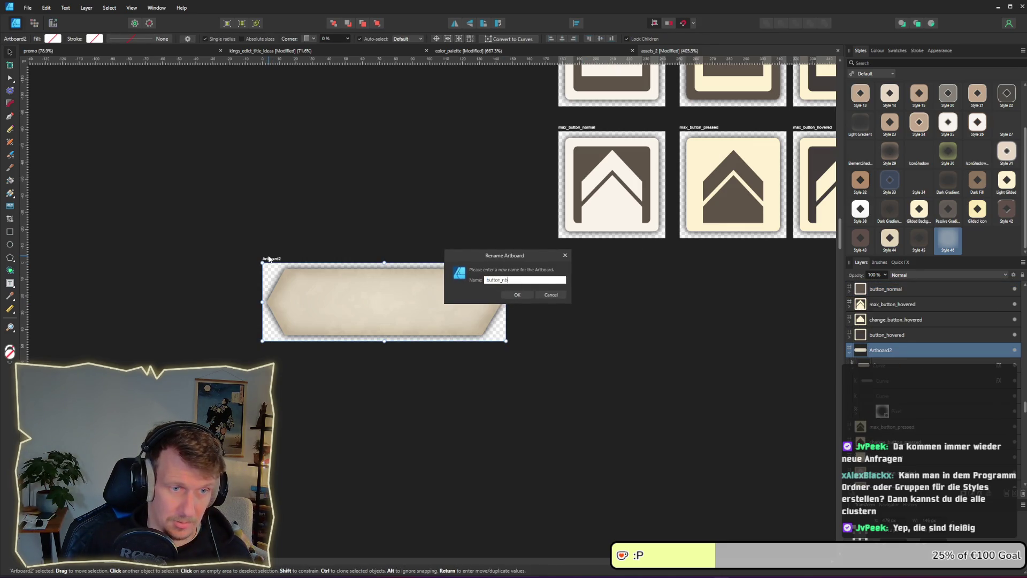
key("BackSpace")
type("hex_normal")
key("Return")
left_click_drag(297, 261, 593, 263)
left_click(560, 403)
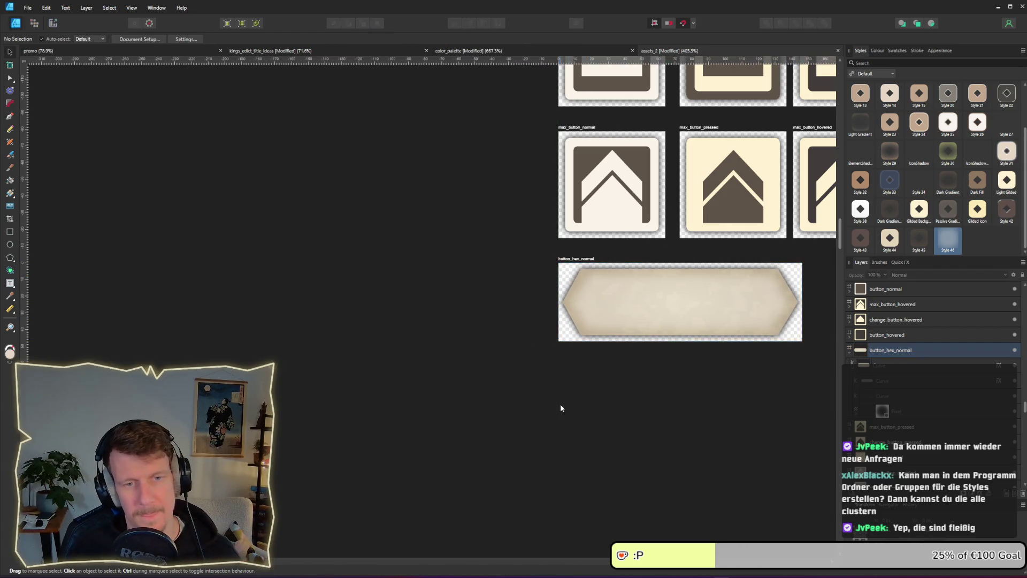
- Save the assets document with Ctrl+S
key("ctrl+s")
scroll(548, 398, "down", 5)
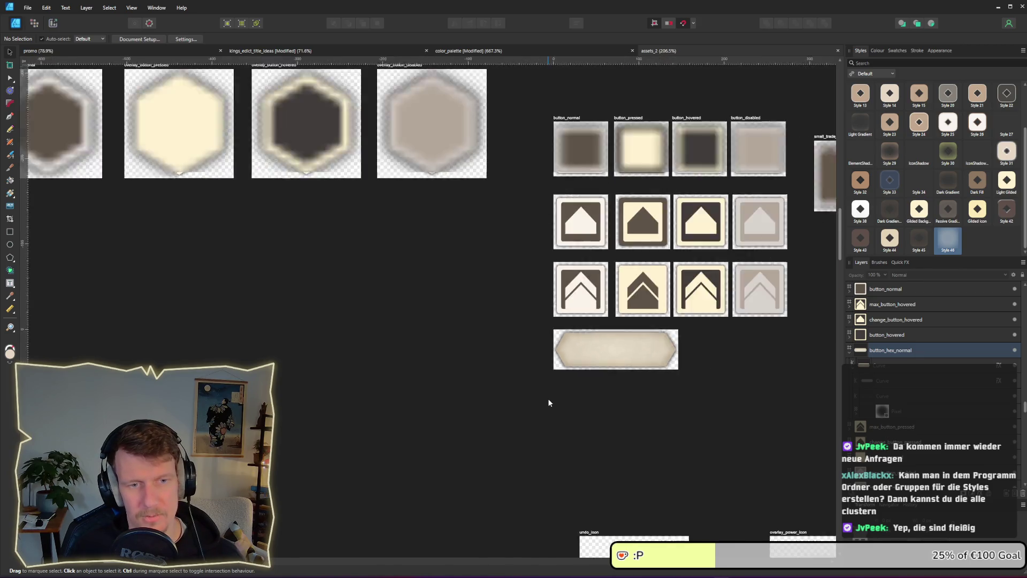
left_click_drag(638, 390, 534, 367)
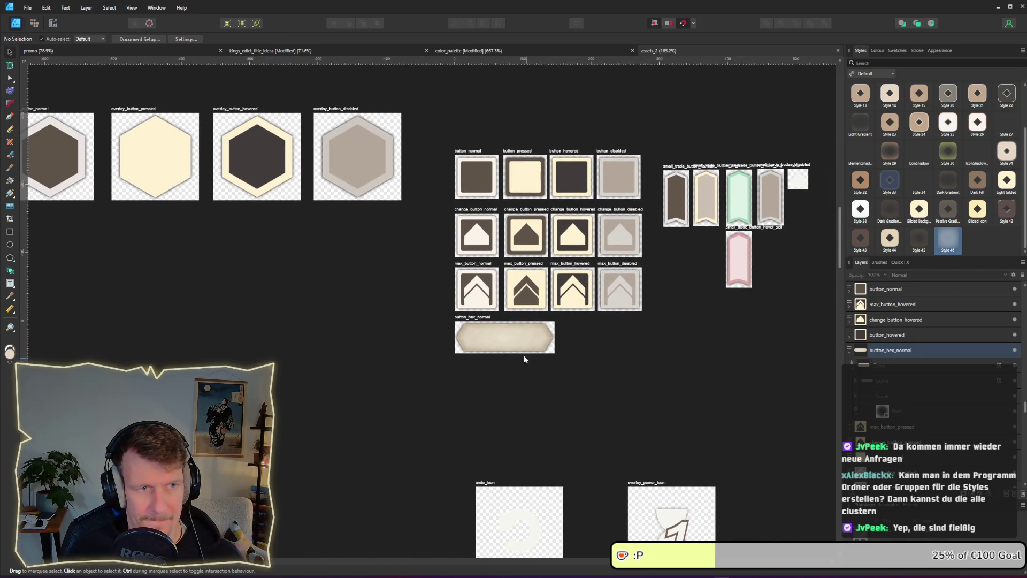
scroll(528, 358, "up", 4)
- Make the button_hex_normal artboard slightly taller in the Transform panel
left_click(446, 300)
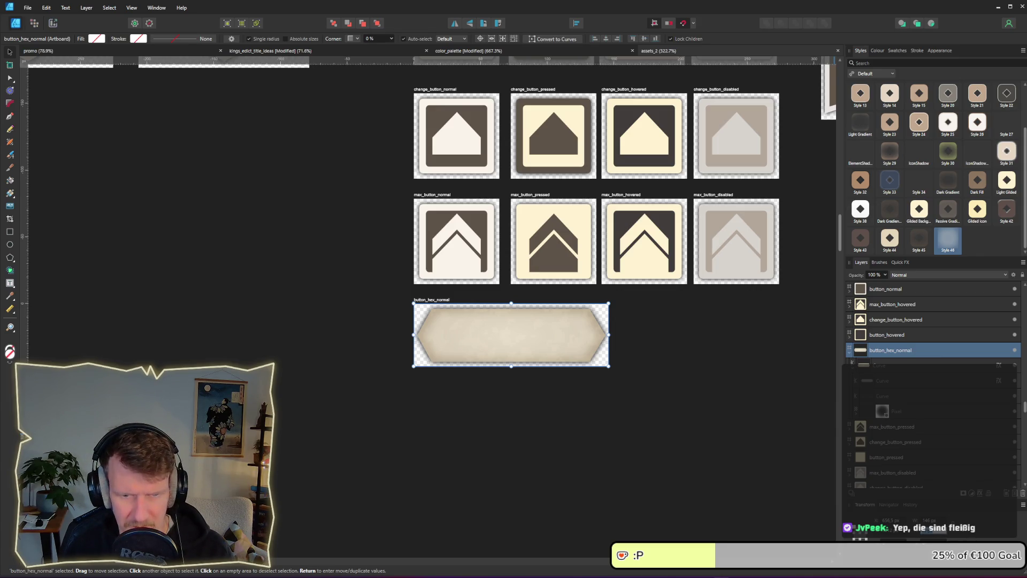
key("Return")
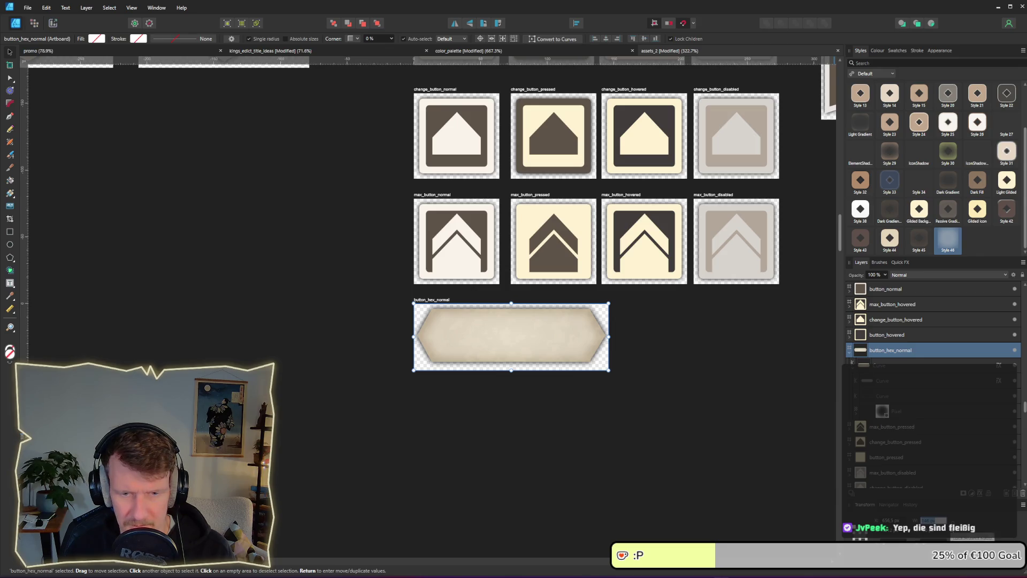
left_click(678, 414)
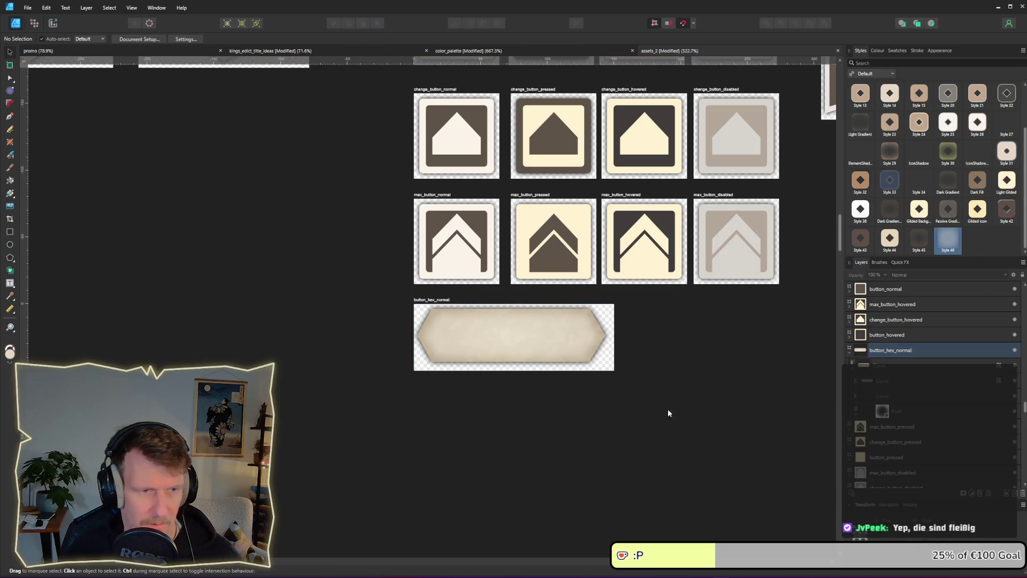
left_click(554, 348)
scroll(557, 346, "up", 2)
scroll(557, 346, "up", 1)
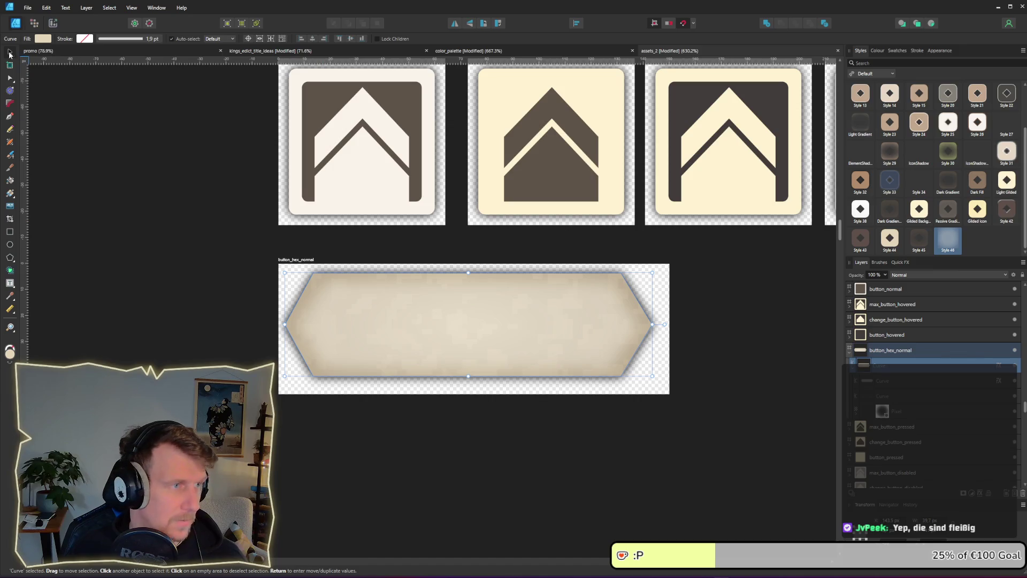
- Stretch the hex shape wider toward the right with its corner handle
mouse_move(652, 376)
left_mouse_down()
mouse_move(671, 368)
mouse_move(665, 384)
left_mouse_up()
left_click_drag(666, 383, 675, 386)
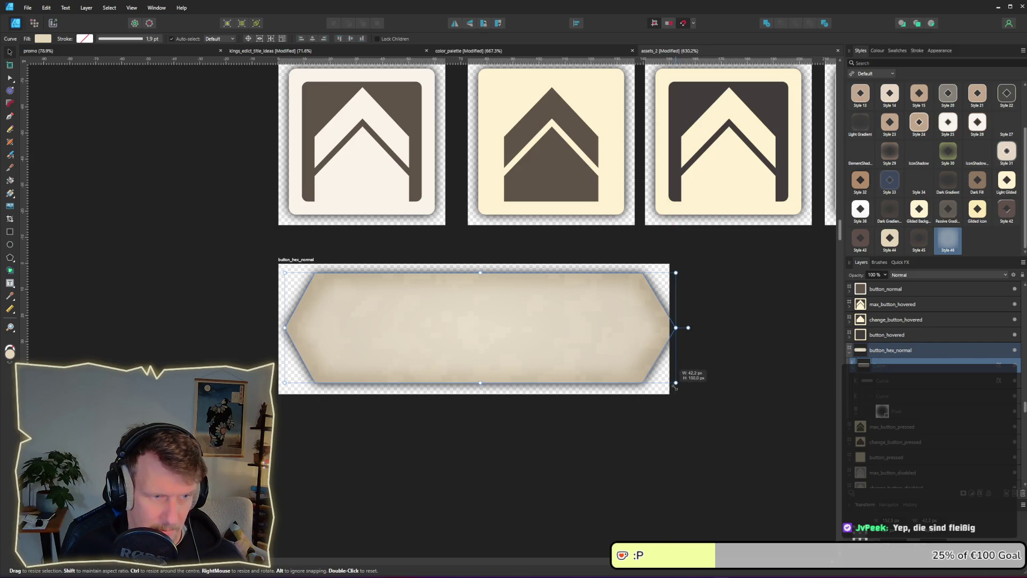
left_click_drag(675, 386, 682, 390)
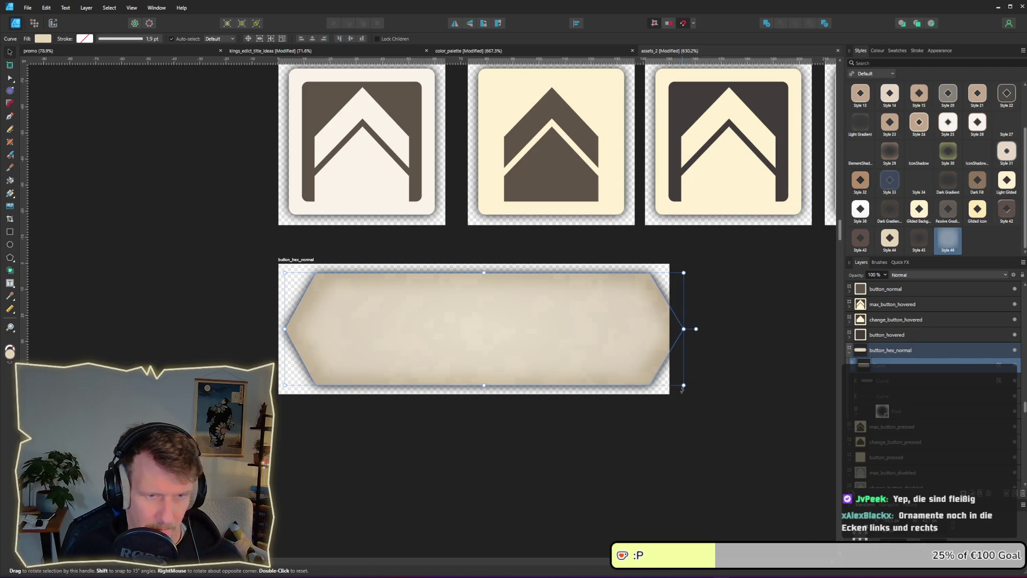
- Resize the button_hex_normal artboard to about 157.5 px wide and nudge the hex into alignment
left_click(617, 341)
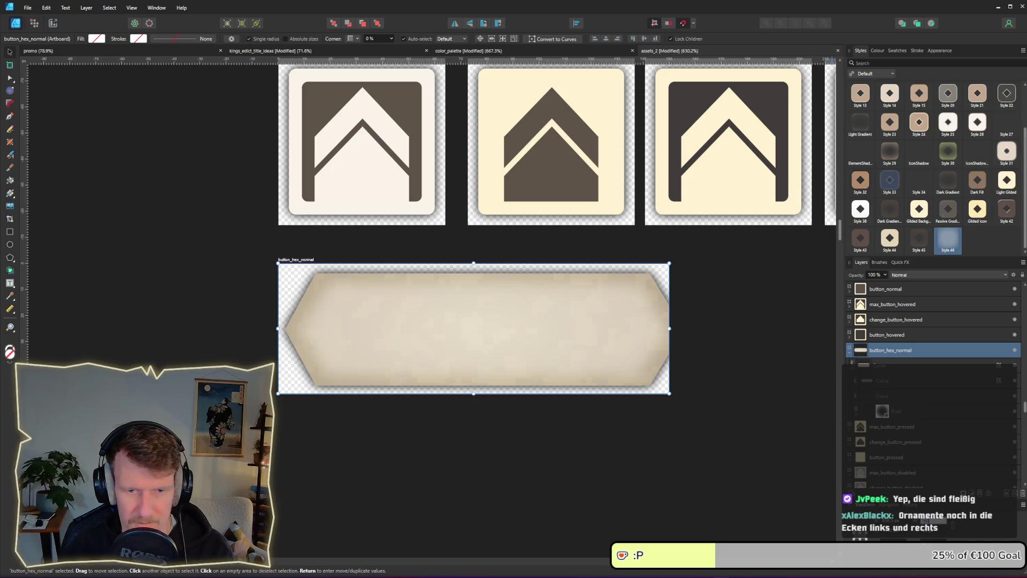
key("Return")
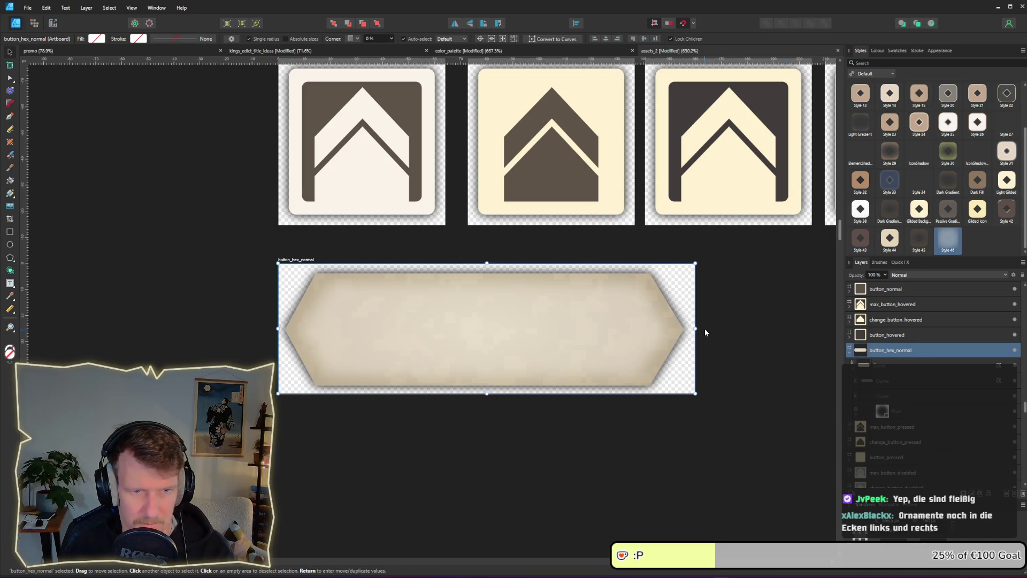
left_click_drag(694, 328, 688, 328)
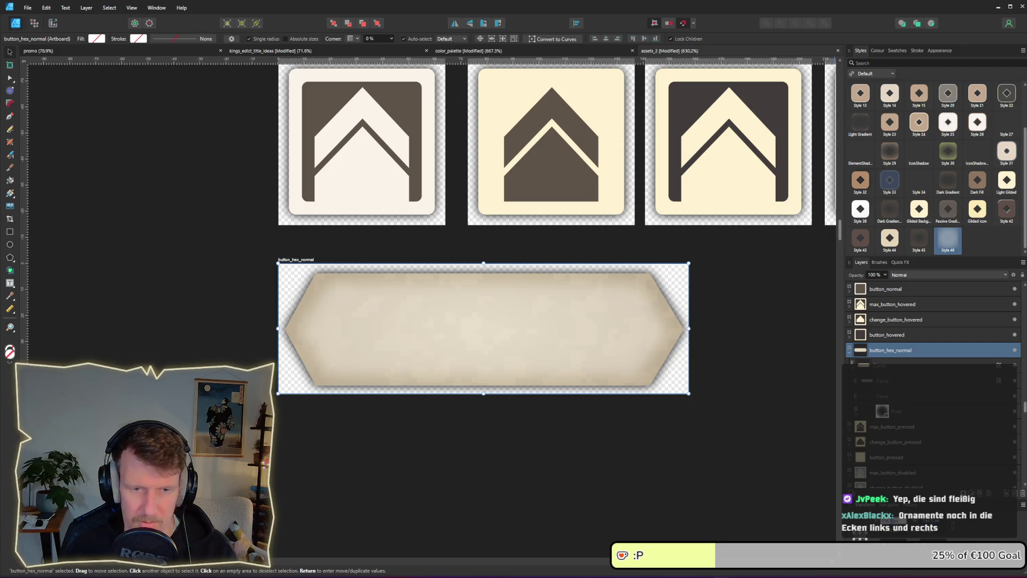
key("Return")
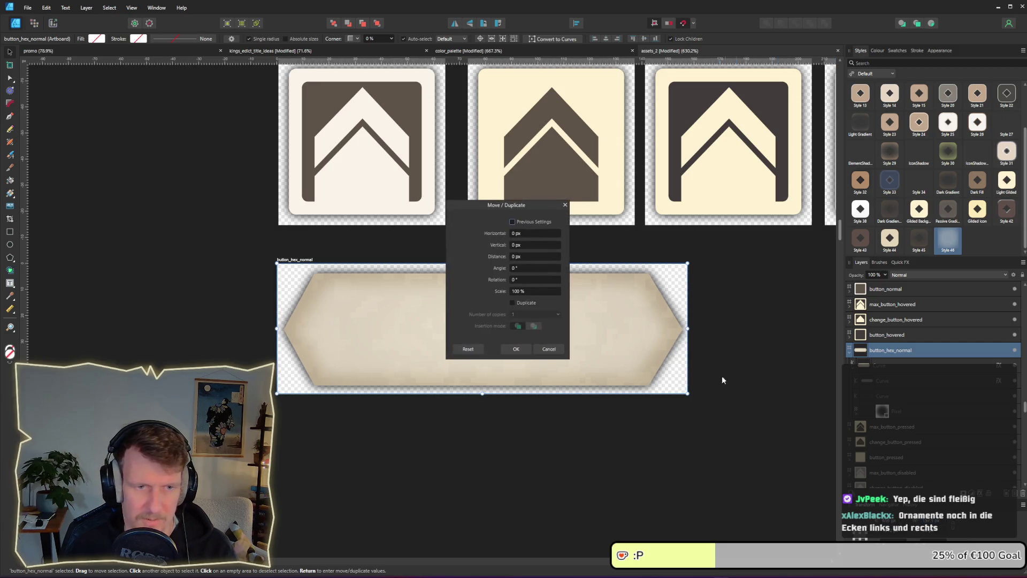
key("Escape")
left_click(532, 336)
left_click_drag(560, 336, 561, 336)
left_click(732, 412)
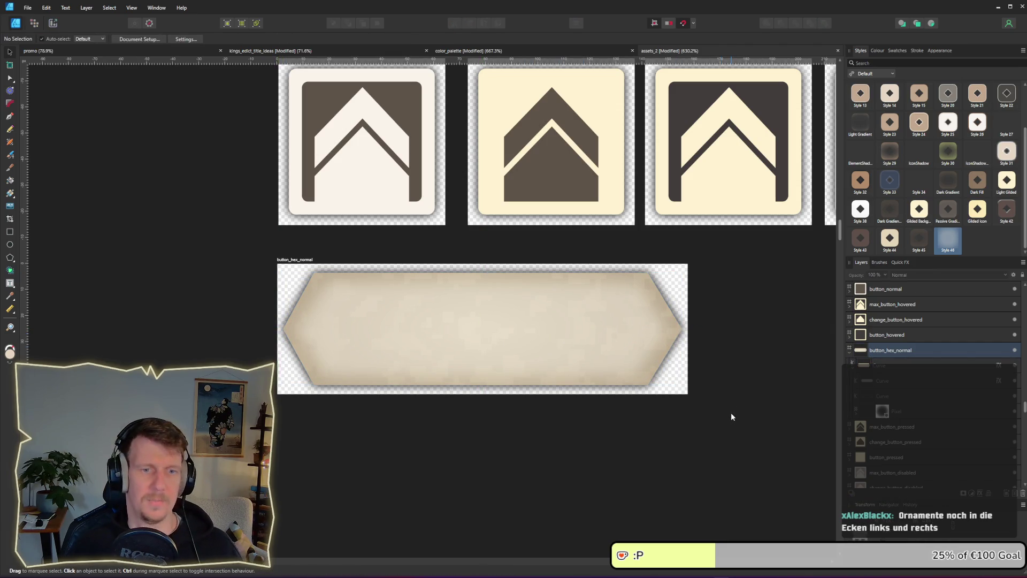
scroll(732, 415, "down", 1)
left_click(390, 286)
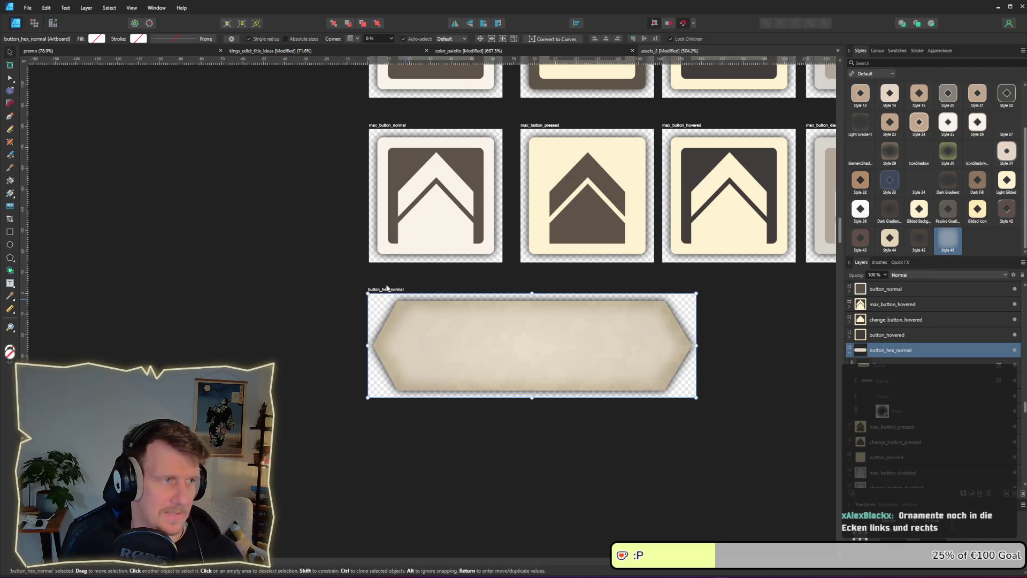
- Export the button_hex_normal slice as button_hex_normal.png into the assets folder
left_click(53, 23)
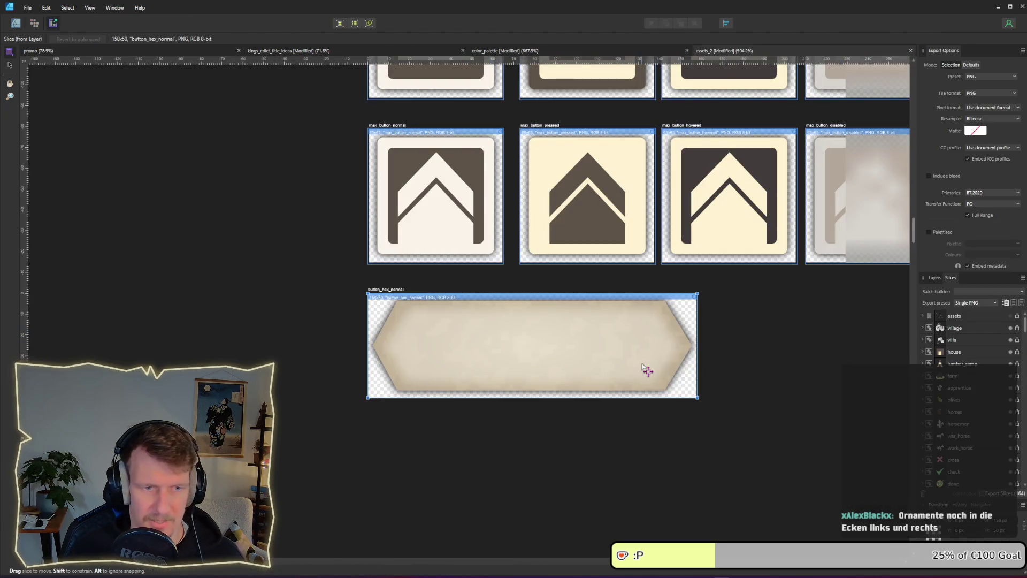
scroll(975, 416, "down", 5)
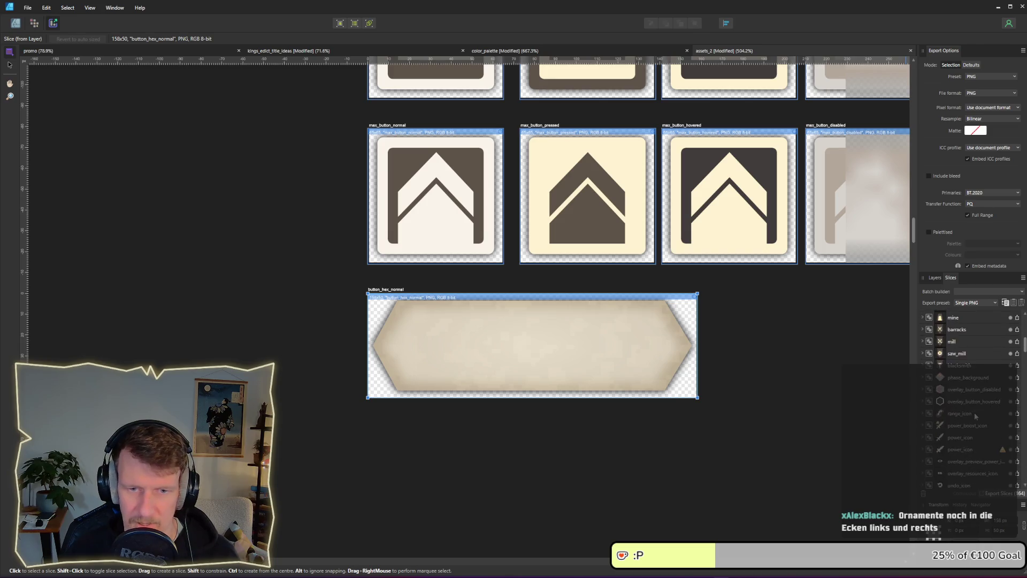
left_click(658, 339)
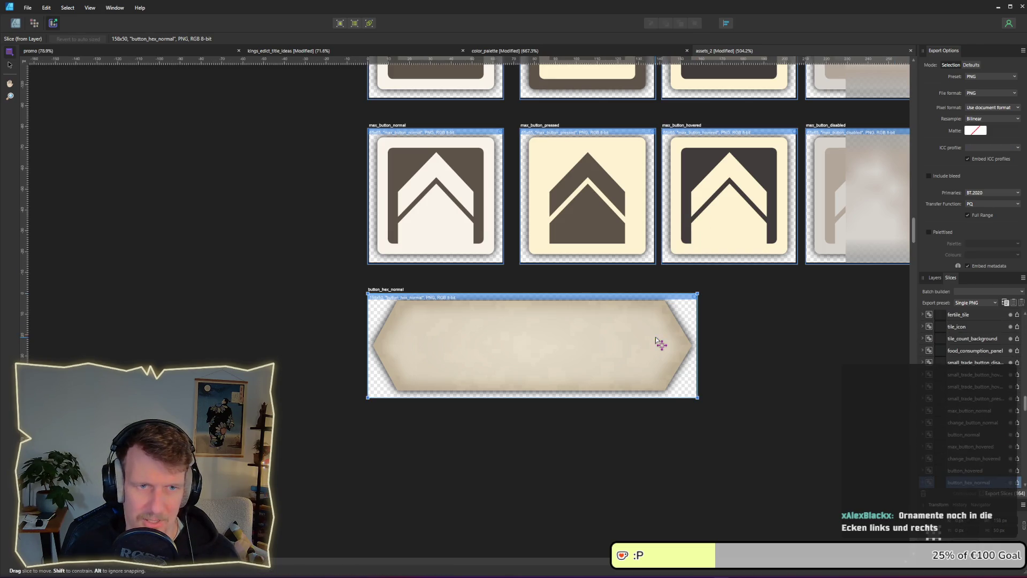
left_click(1017, 483)
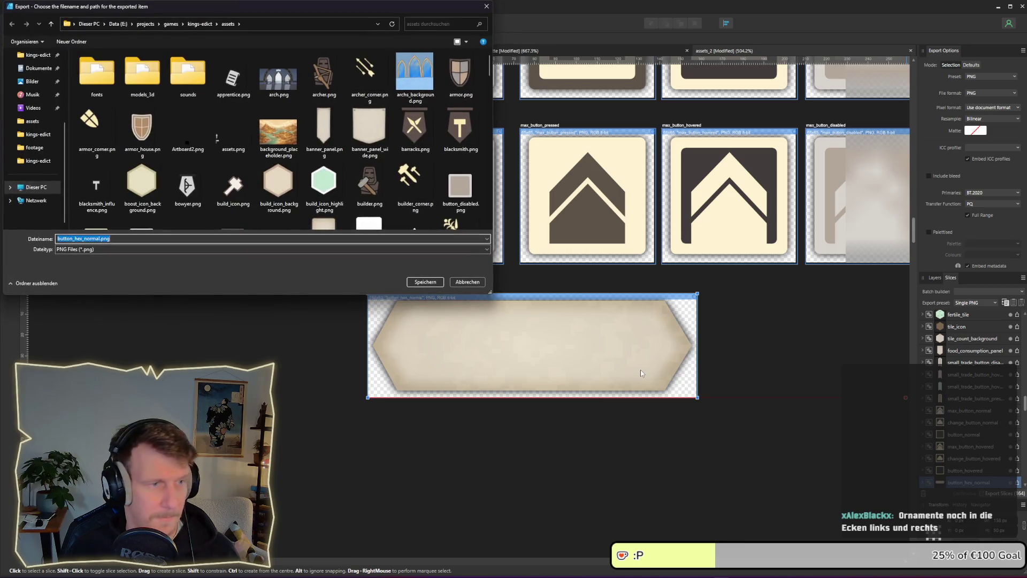
key("Return")
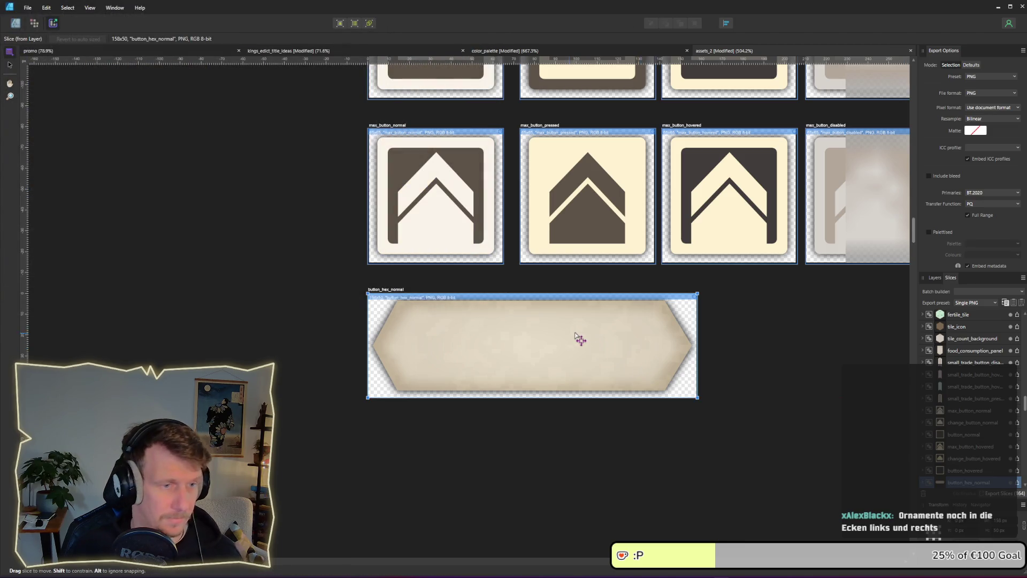
- Switch back to the Godot editor showing menu_scene
key("alt+Tab")
key("Tab")
key("alt+Tab")
key("Tab")
key("Tab")
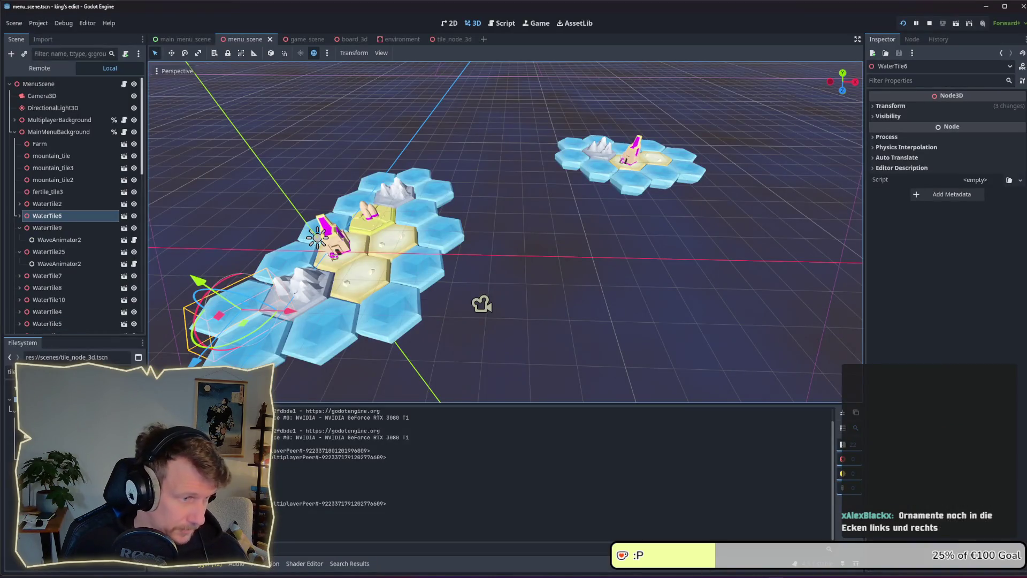
- Duplicate button_normal.tres in the themes folder and name the copy button_hex_normal.tres
left_click(11, 371)
type("de")
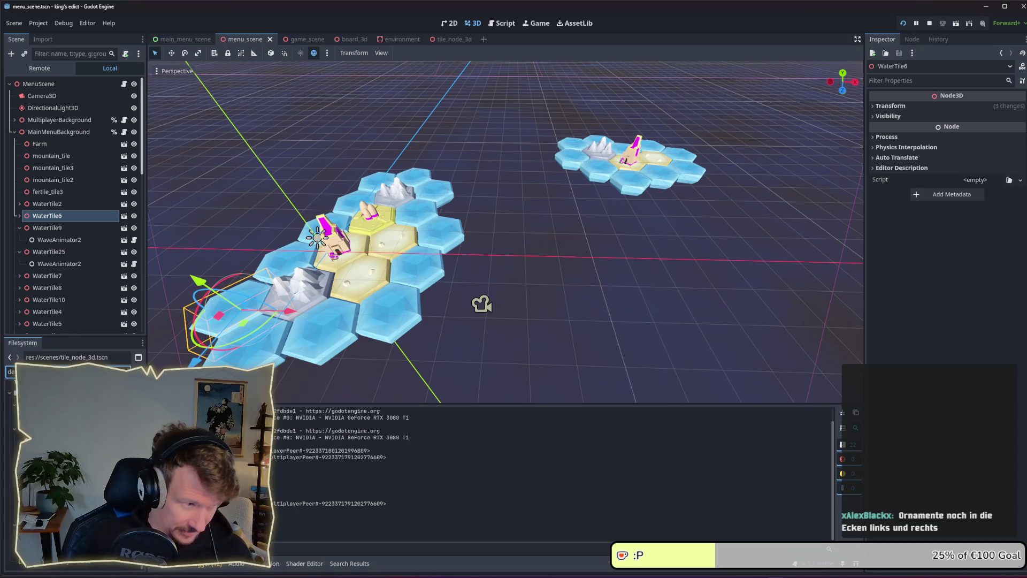
key("BackSpace")
key("BackSpace")
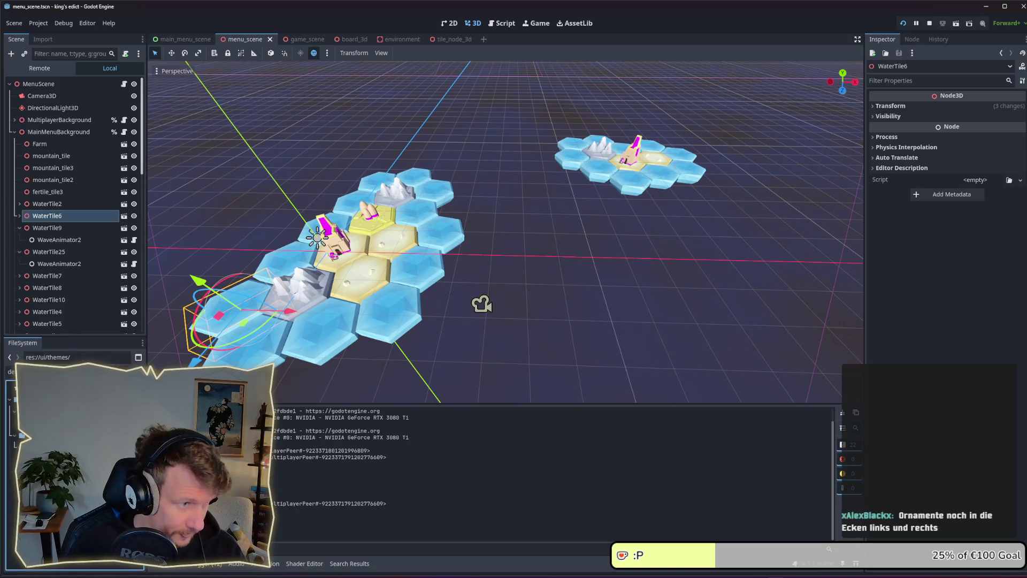
key("Down")
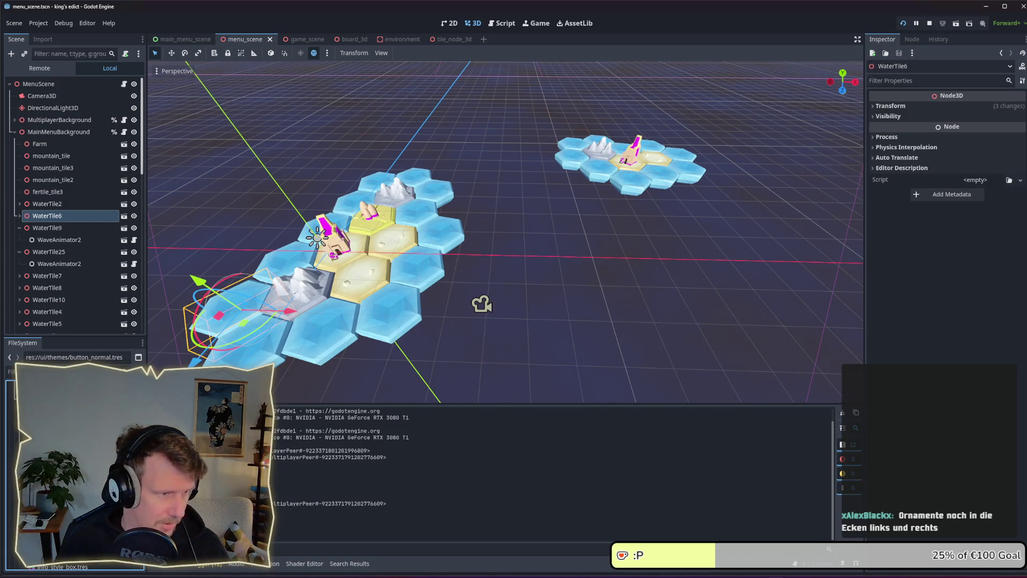
key("ctrl+d")
left_click(624, 291)
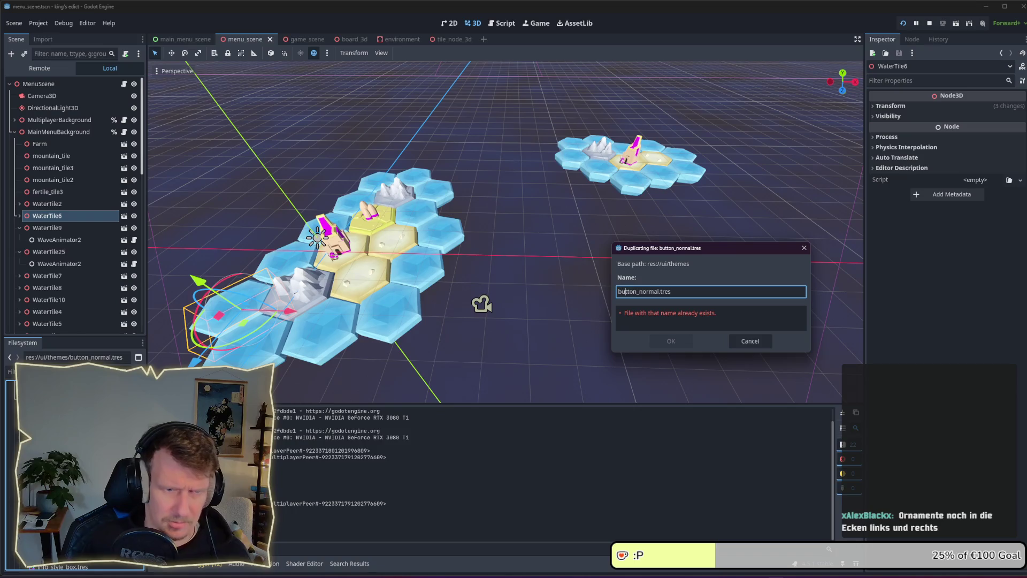
type("_hover")
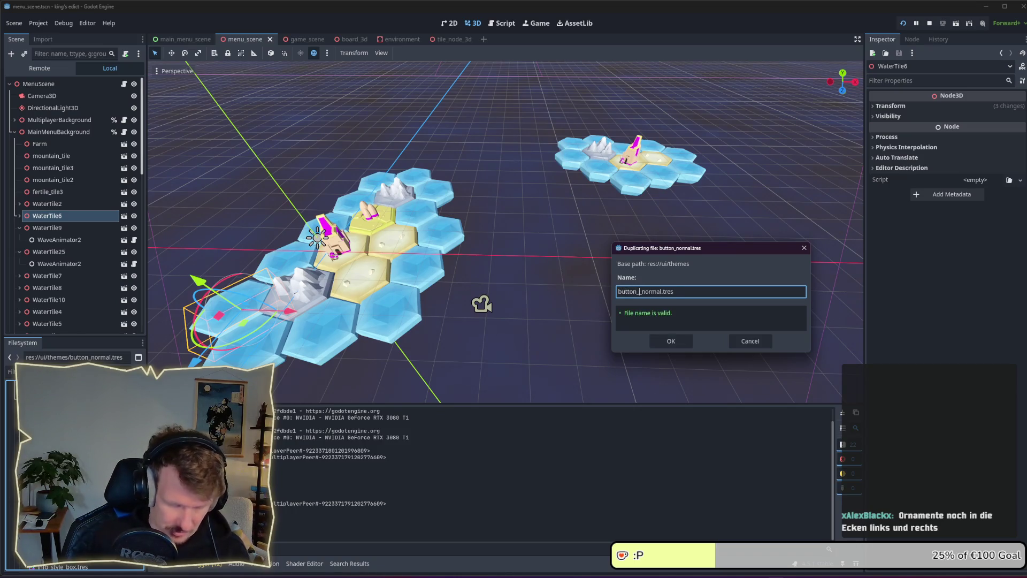
key("Return")
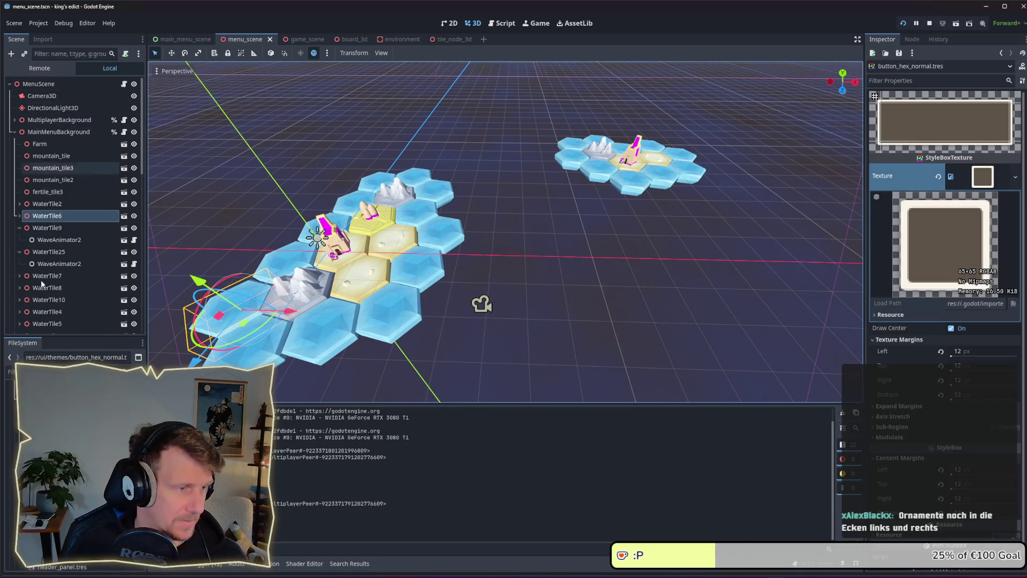
left_click(11, 371)
- Set all four texture margins of the button_hex_normal style to 0
type("he")
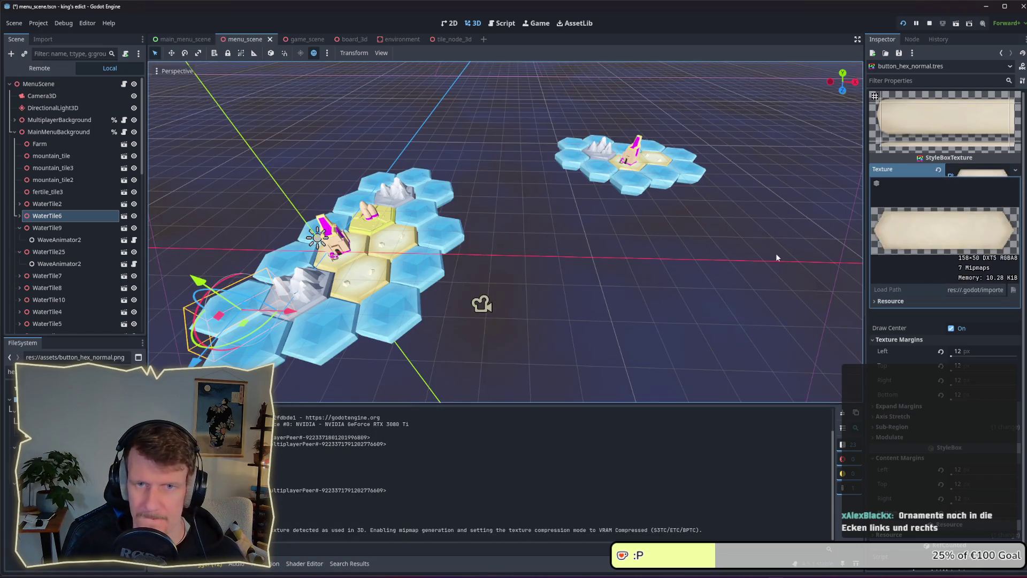
key("ctrl+s")
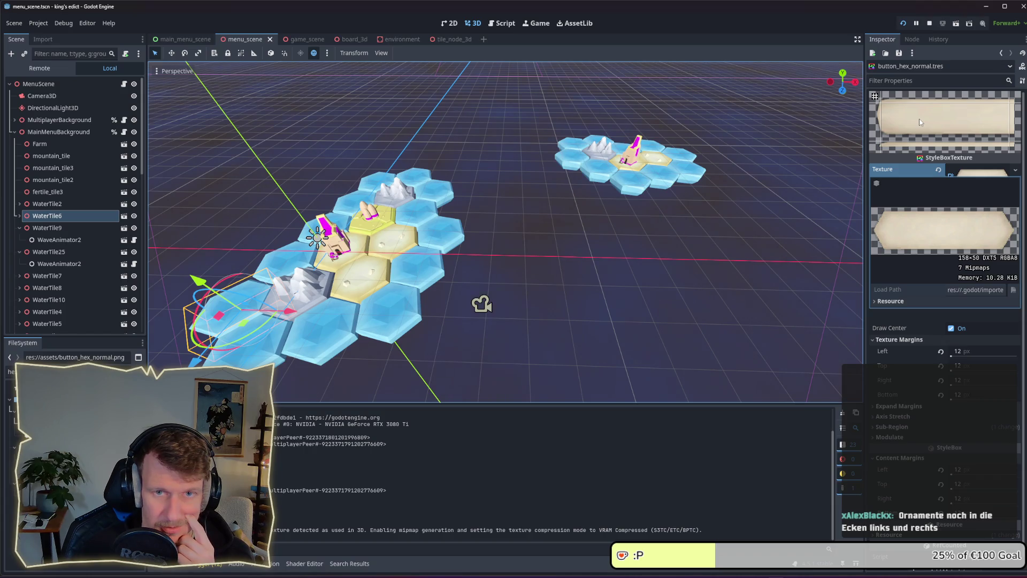
left_click(973, 352)
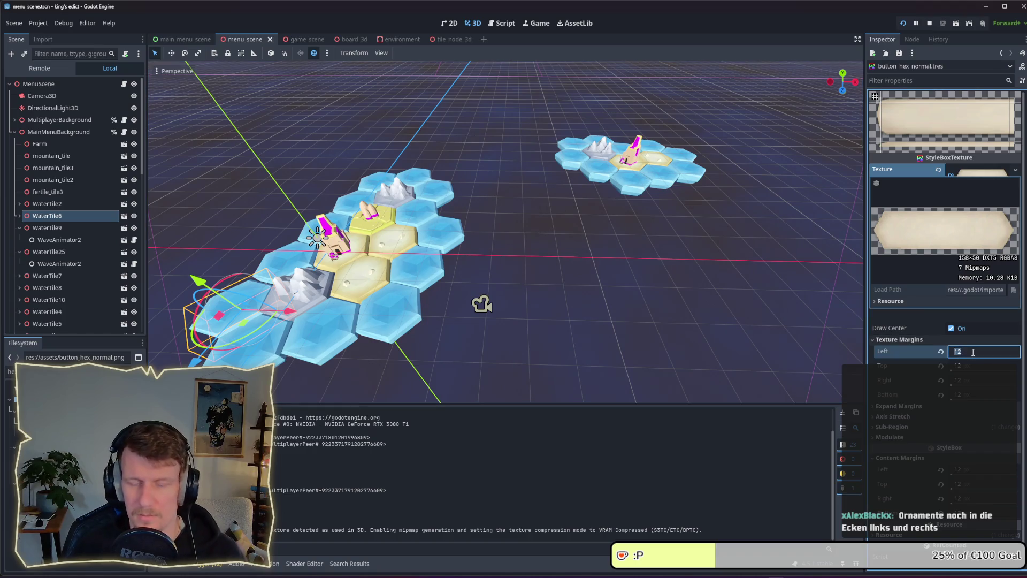
type("0")
key("Tab")
type("0")
key("Tab")
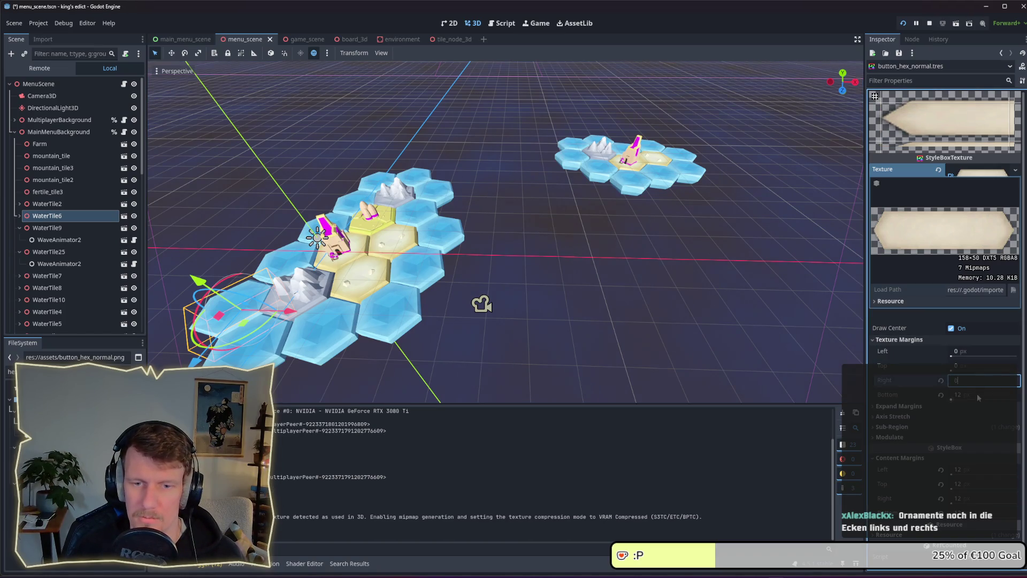
key("Tab")
type("0")
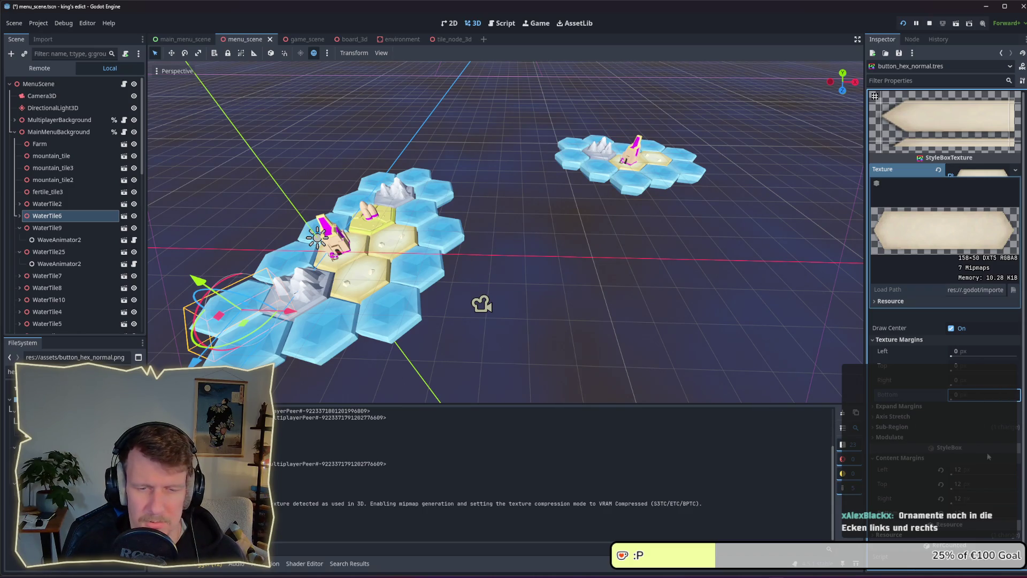
left_click(980, 469)
- Set the style's content margins to 12 and save
type("0")
key("Tab")
type("0")
key("Tab")
type("0")
key("Tab")
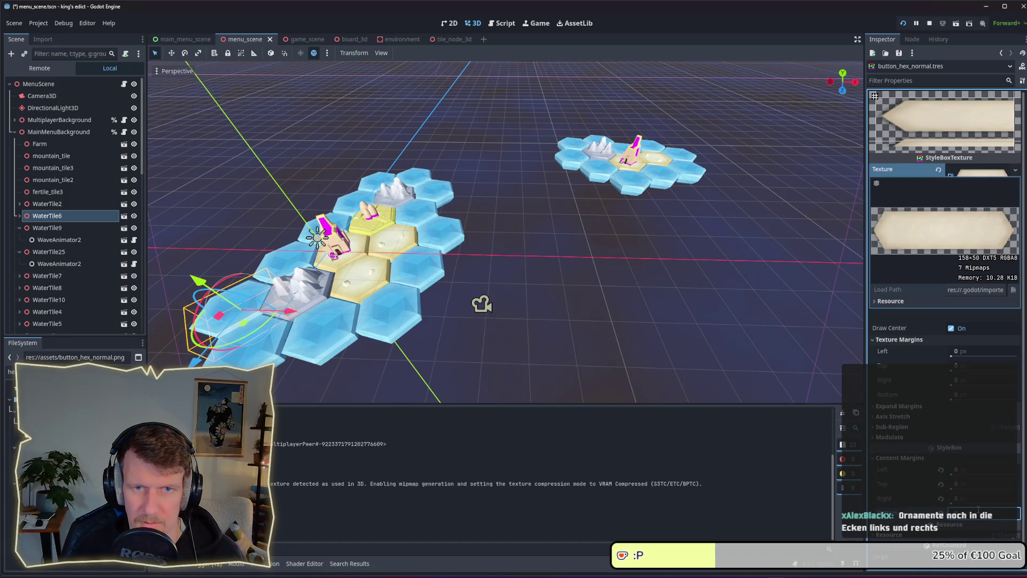
left_click(972, 470)
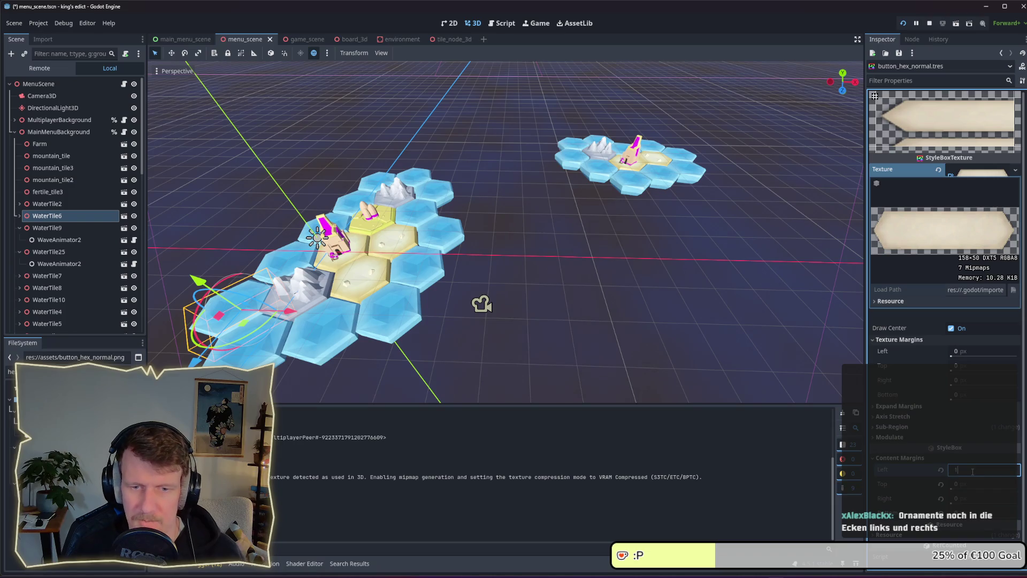
left_click(971, 482)
left_click(971, 498)
type("12")
left_click(970, 508)
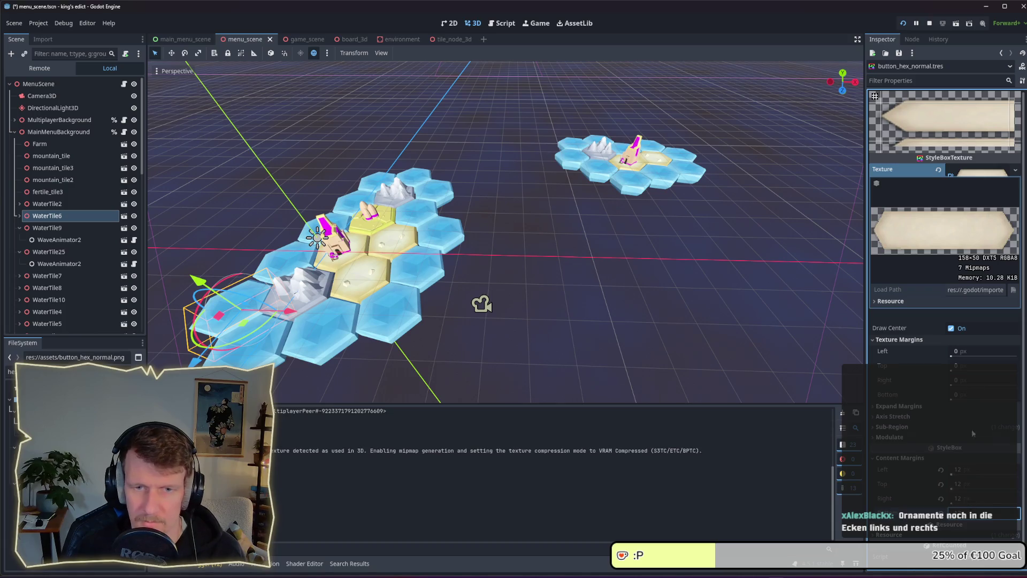
scroll(958, 332, "down", 1)
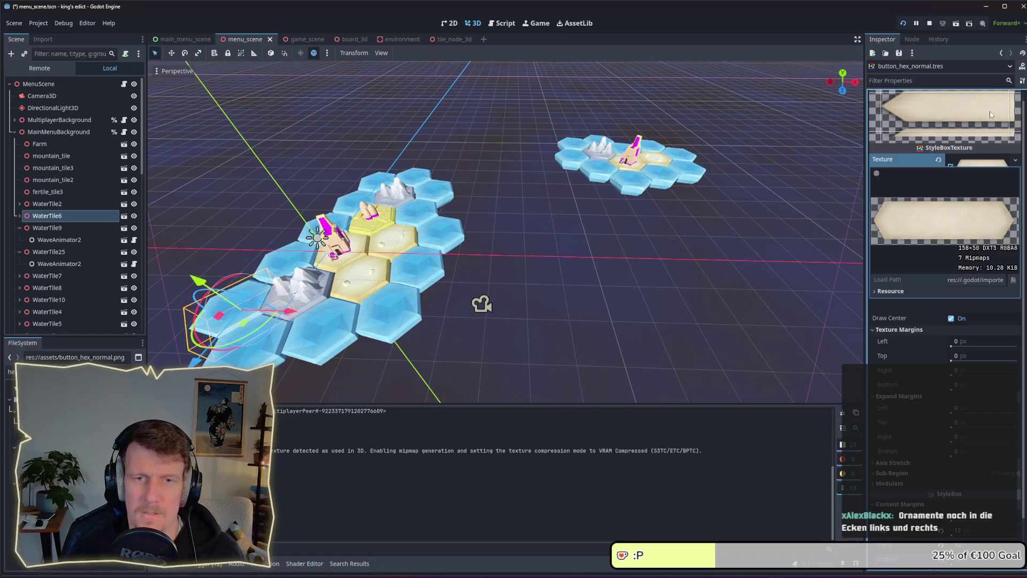
key("ctrl+s")
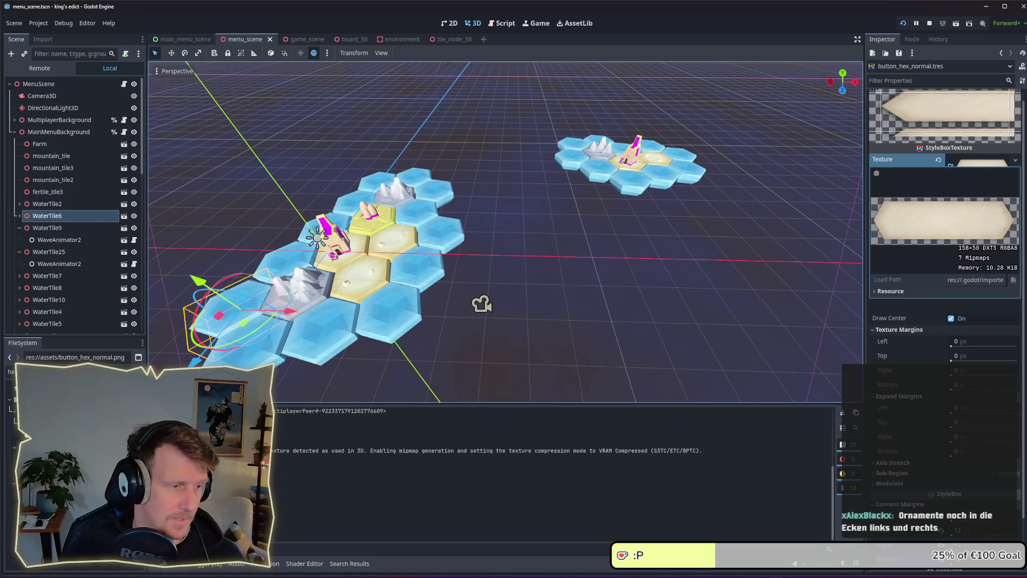
- Open the default.tres theme from the FileSystem dock
double_click(10, 371)
type("de")
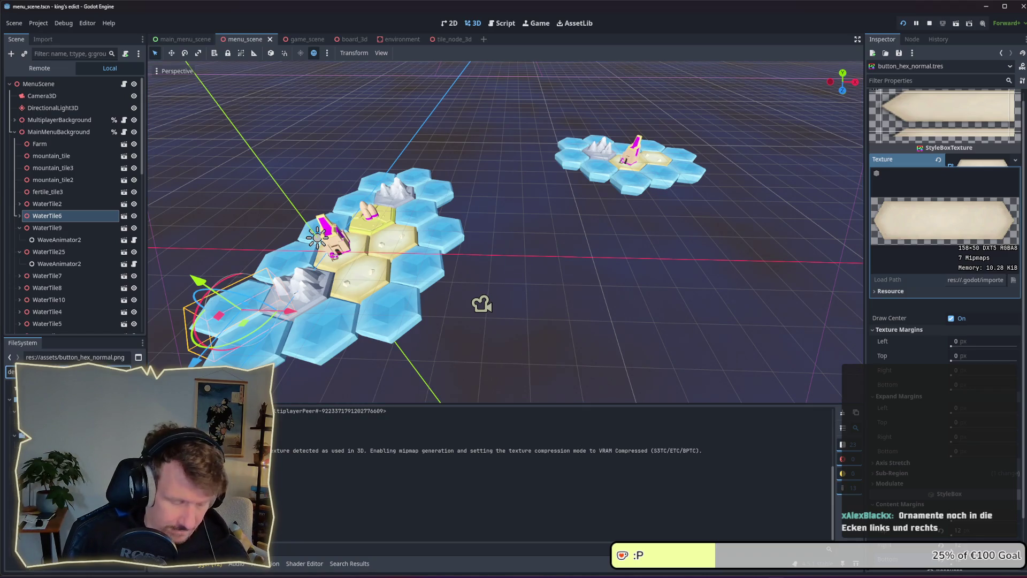
double_click(32, 434)
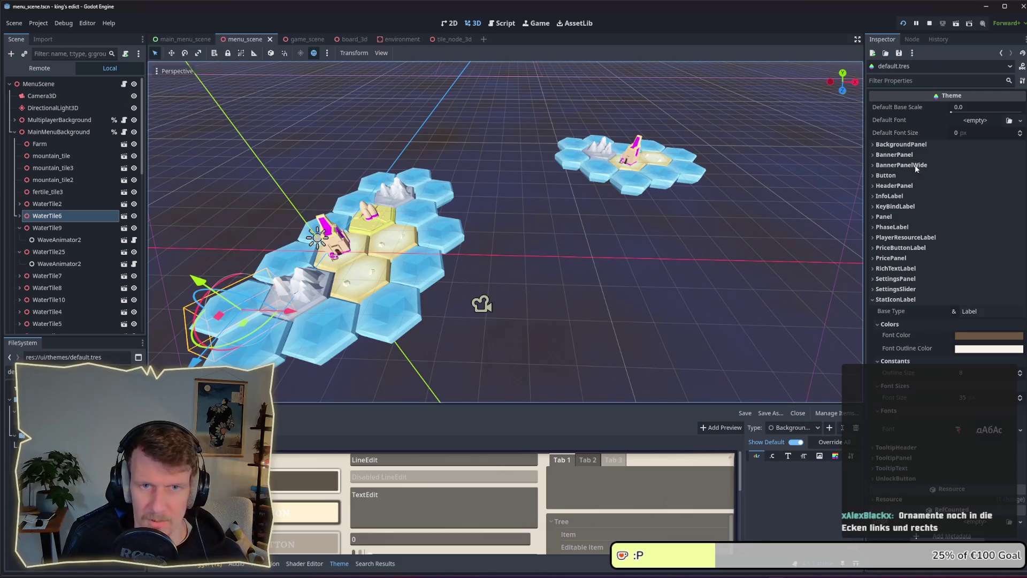
- Assign button_hex_normal.tres to the Button Normal style slot in default.tres and rerun the game
left_click(887, 301)
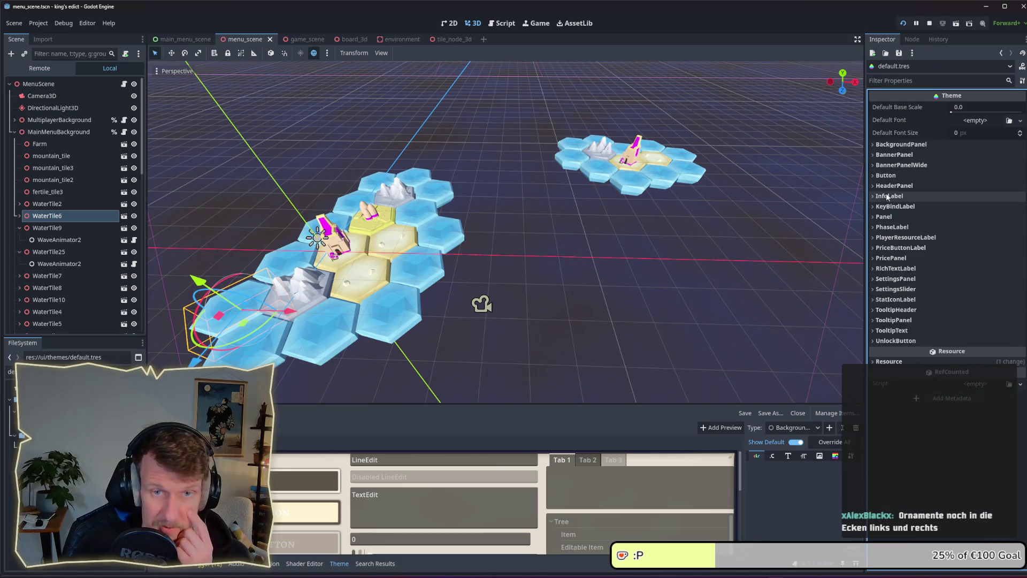
left_click(904, 175)
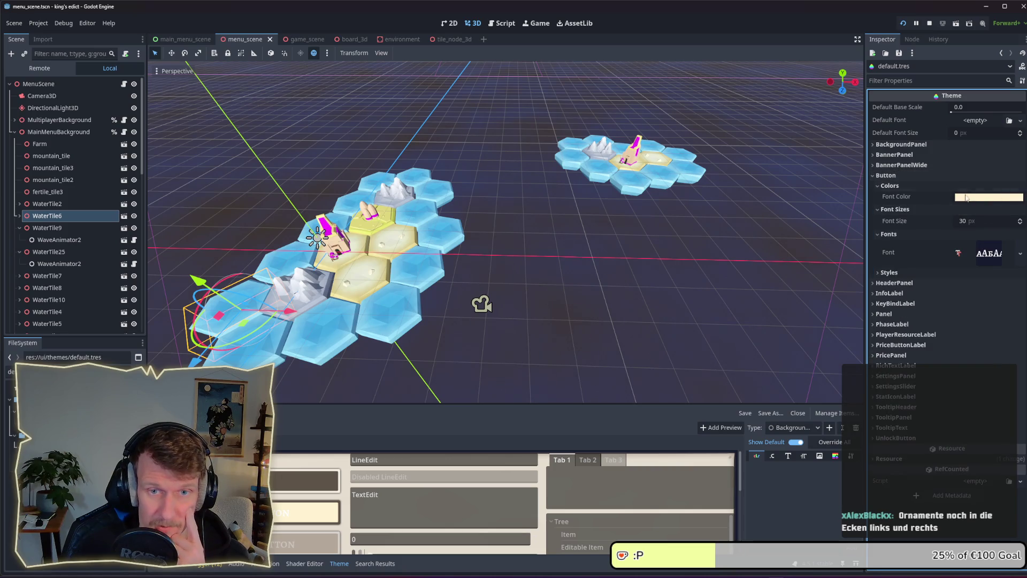
left_click(913, 271)
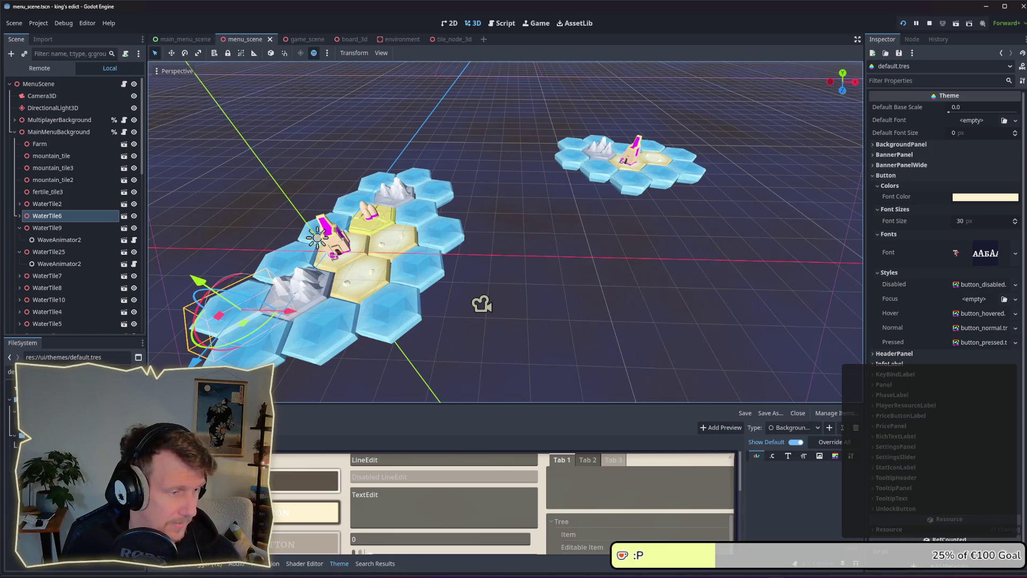
type("he")
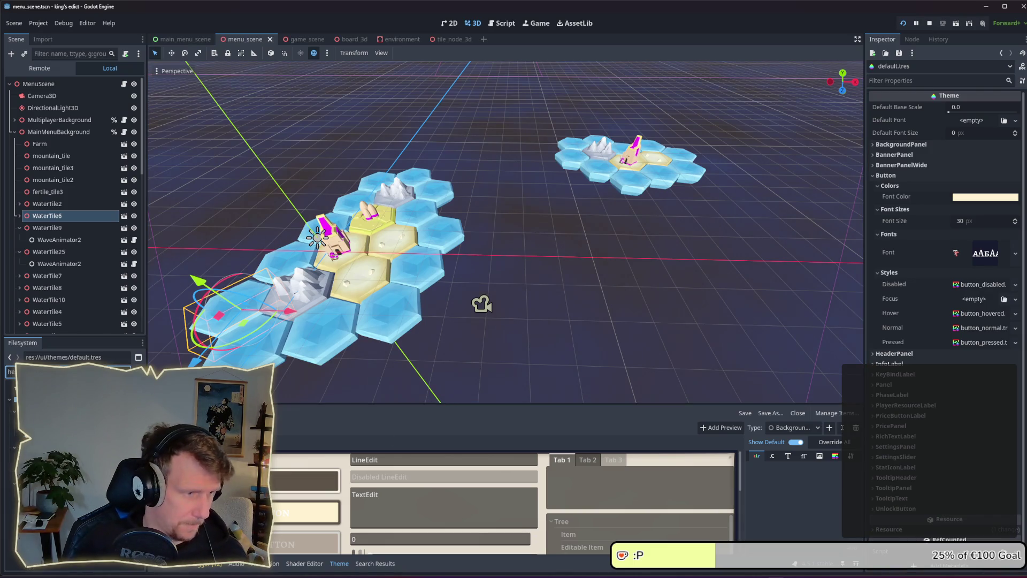
mouse_move(54, 422)
left_mouse_down()
mouse_move(979, 331)
mouse_move(981, 288)
mouse_move(980, 326)
left_mouse_up()
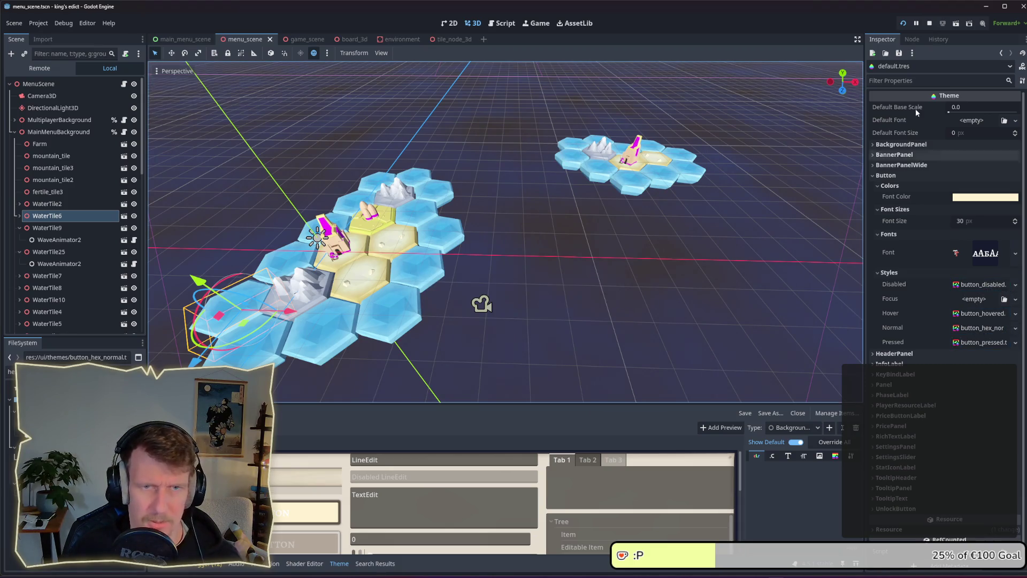
left_click(903, 23)
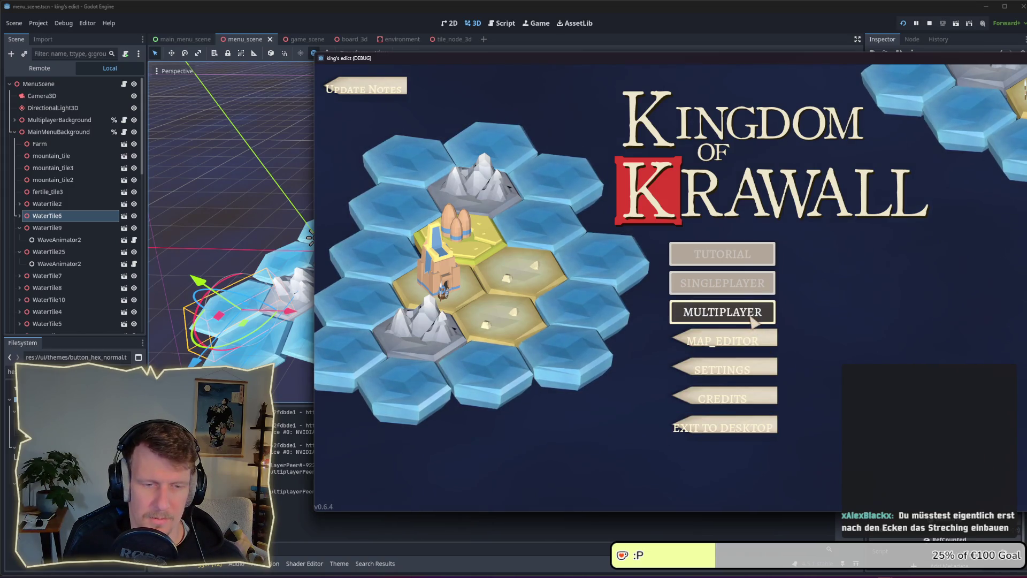
- Return to the editor and show the hex button style's texture settings
key("alt+Tab")
left_click(983, 166)
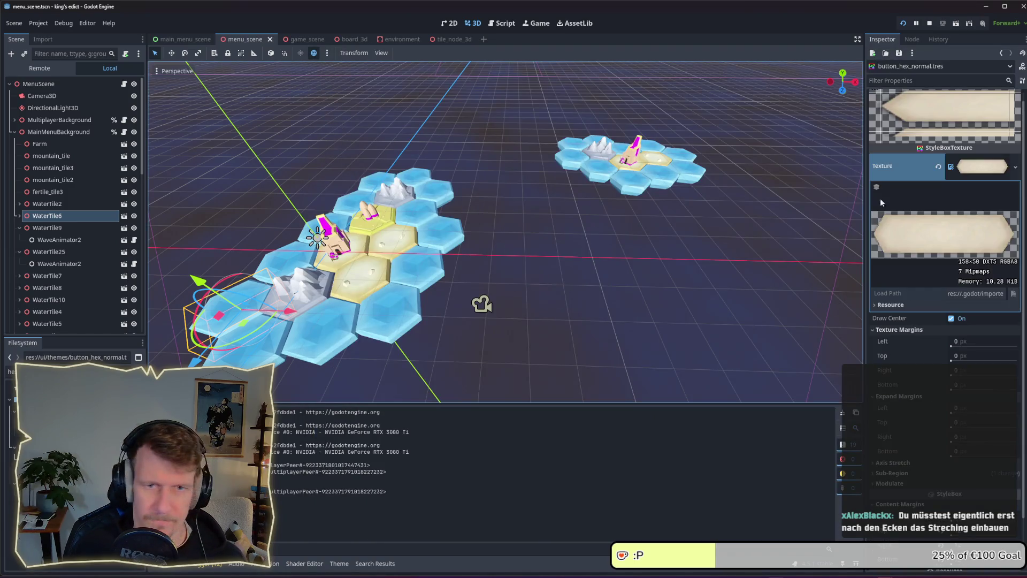
- Select the Texture Margins Left field, then switch to Affinity Designer
left_click(958, 341)
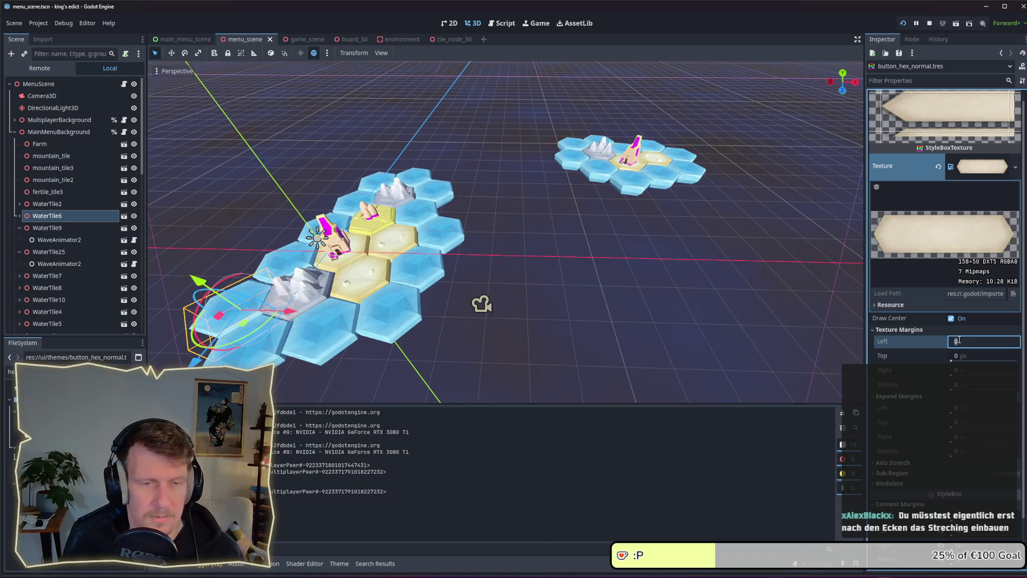
key("alt+Tab")
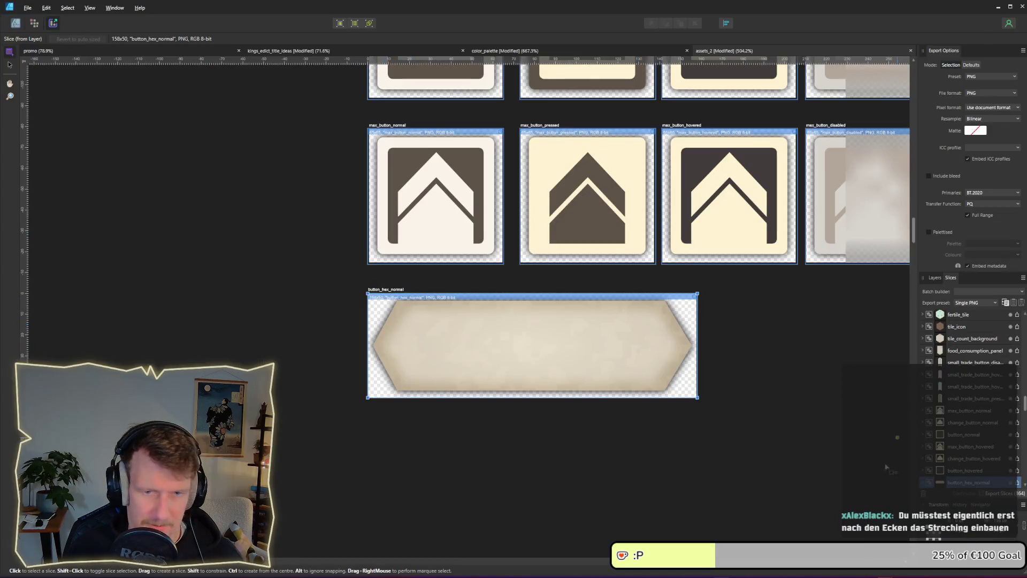
- Check that the button_hex_normal slice measures 158×50, then return to Godot
key("ctrl+d")
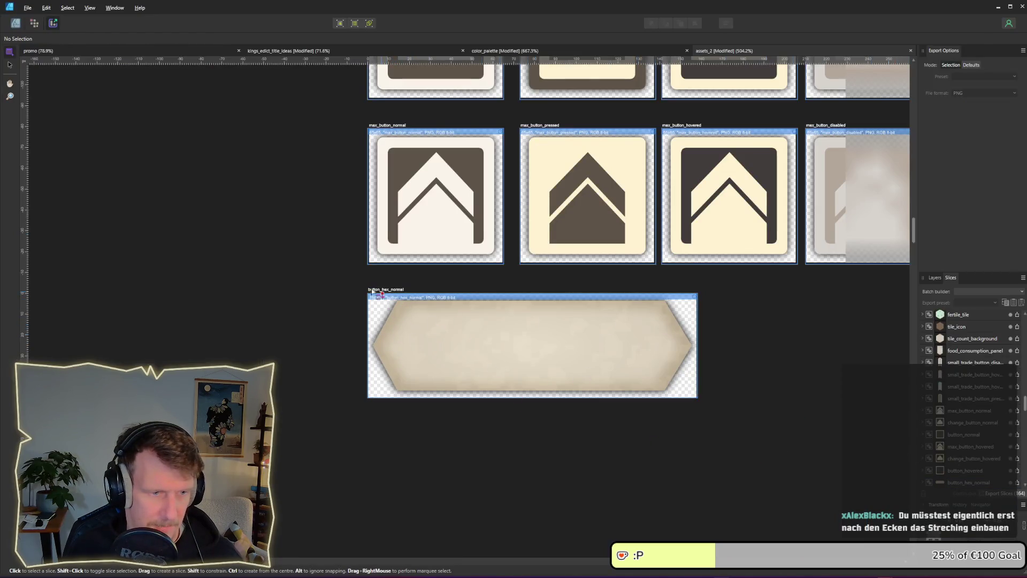
left_click(384, 363)
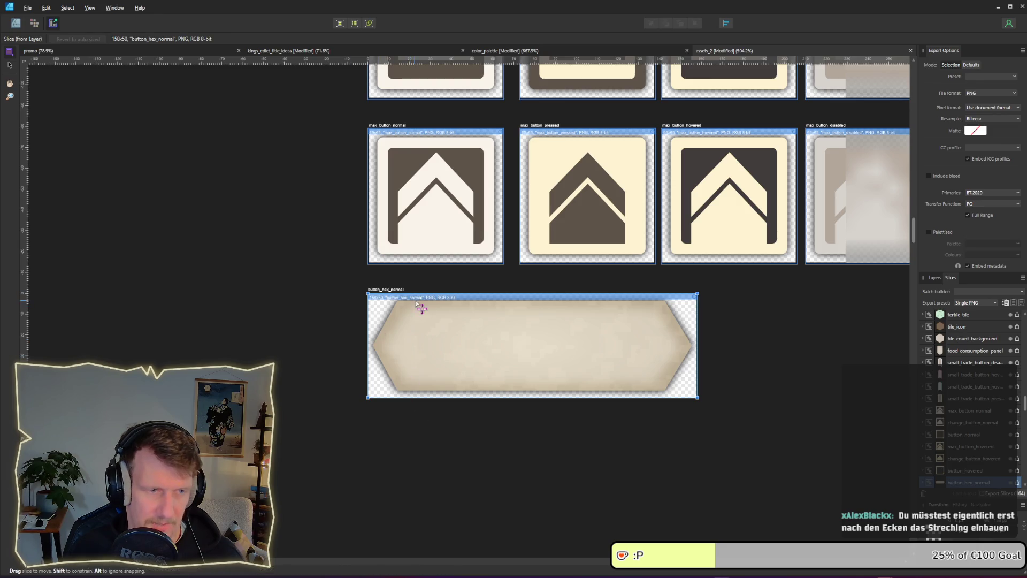
key("alt+Tab")
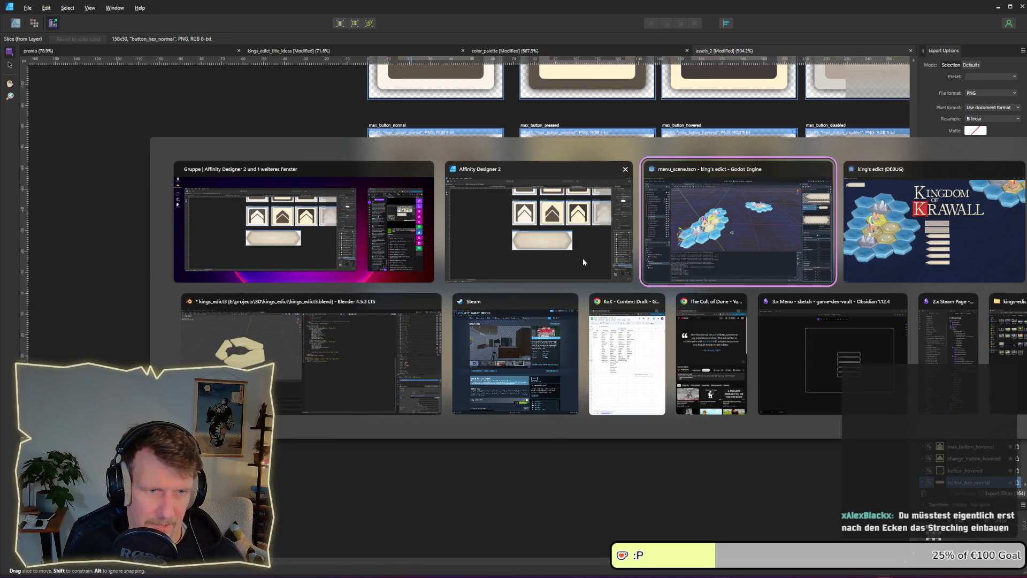
- Set the hex button style's left and right texture margins to 25 px and save
type("25")
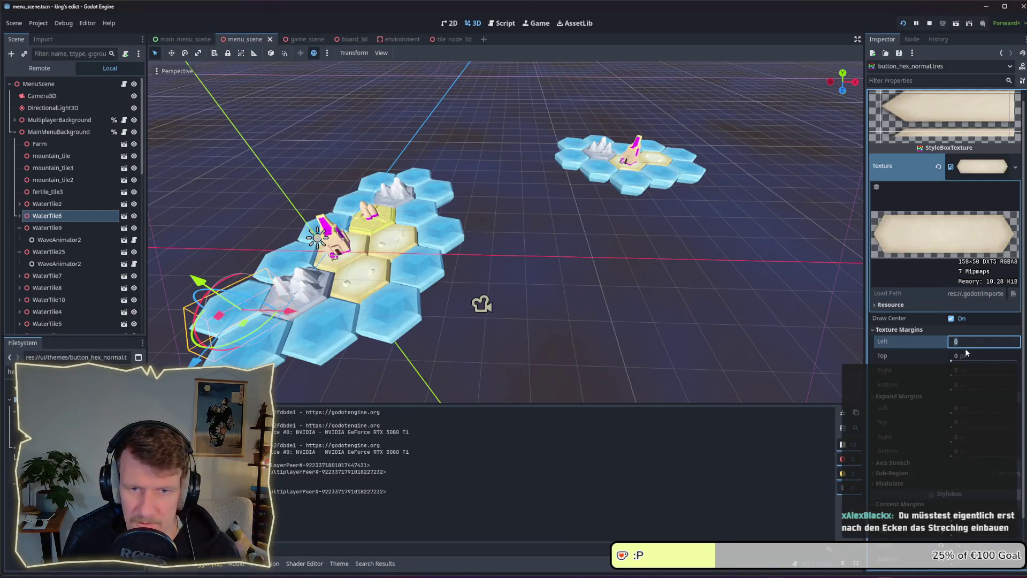
key("Return")
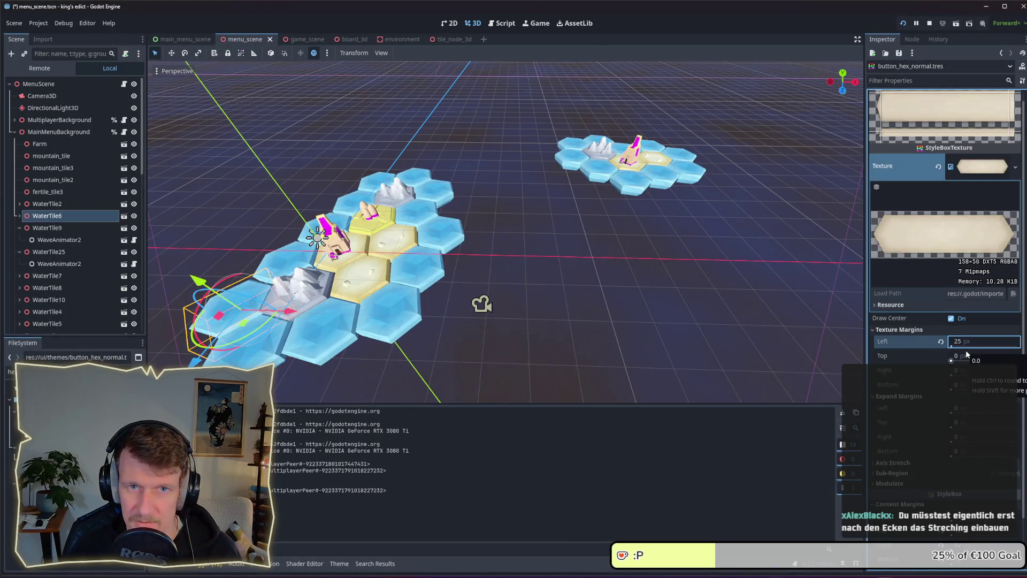
left_click(967, 342)
type("30")
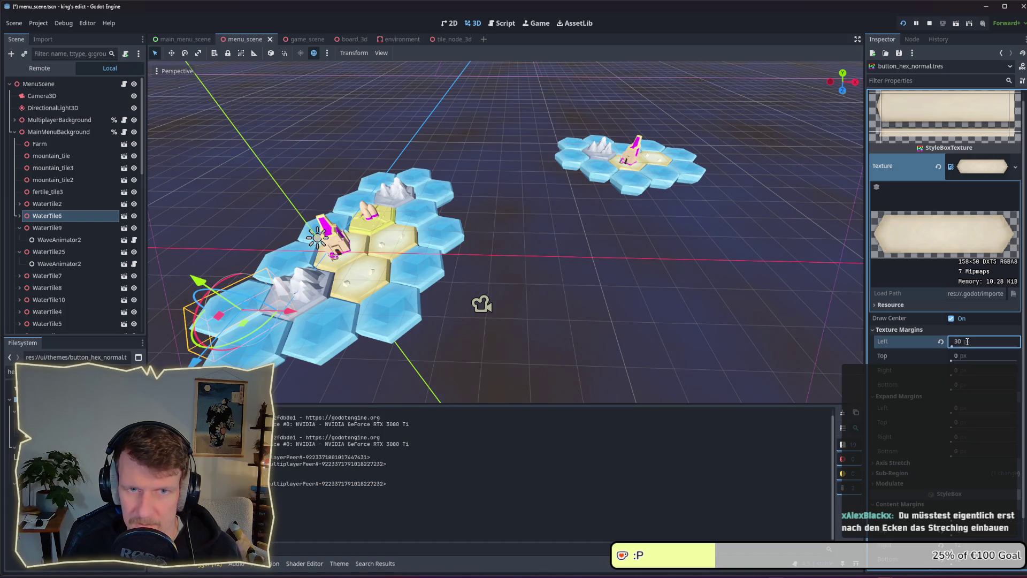
left_click(967, 343)
type("40")
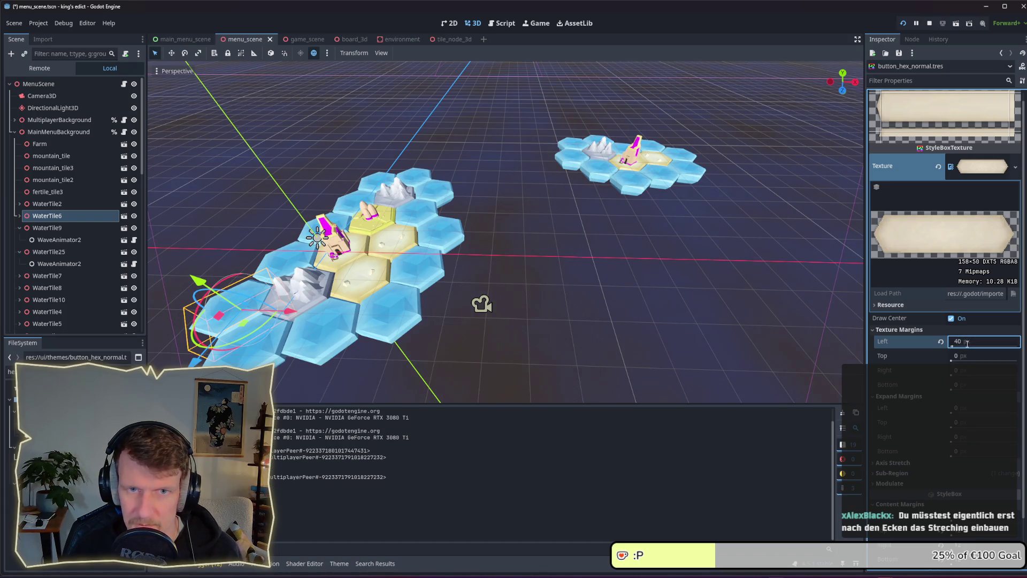
type("5")
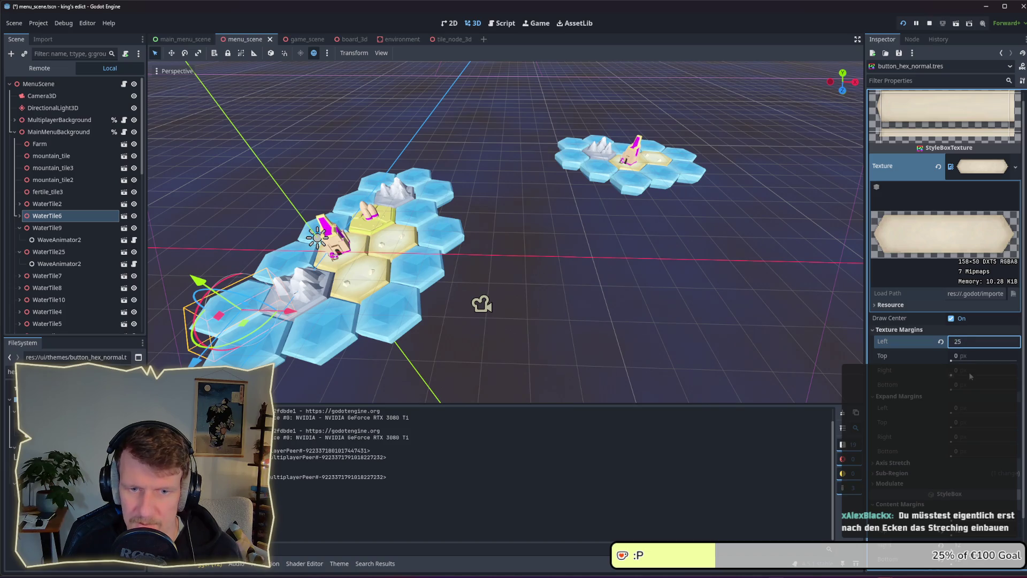
left_click(970, 370)
type("25")
key("Return")
key("ctrl+s")
- Bring the running King's Edict game to the front to inspect the hex buttons
key("alt+Tab")
key("alt+Tab")
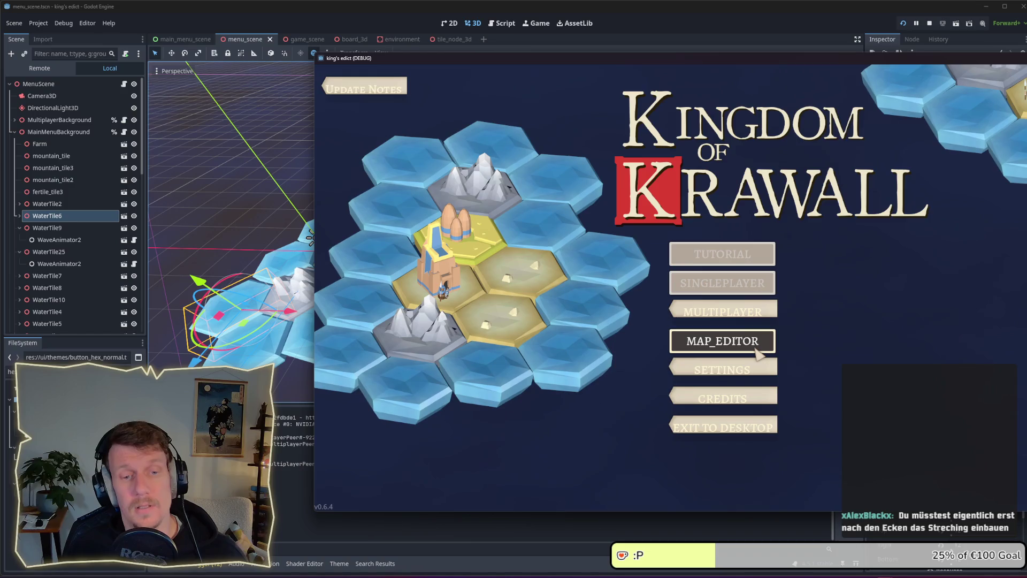
key("alt+Tab")
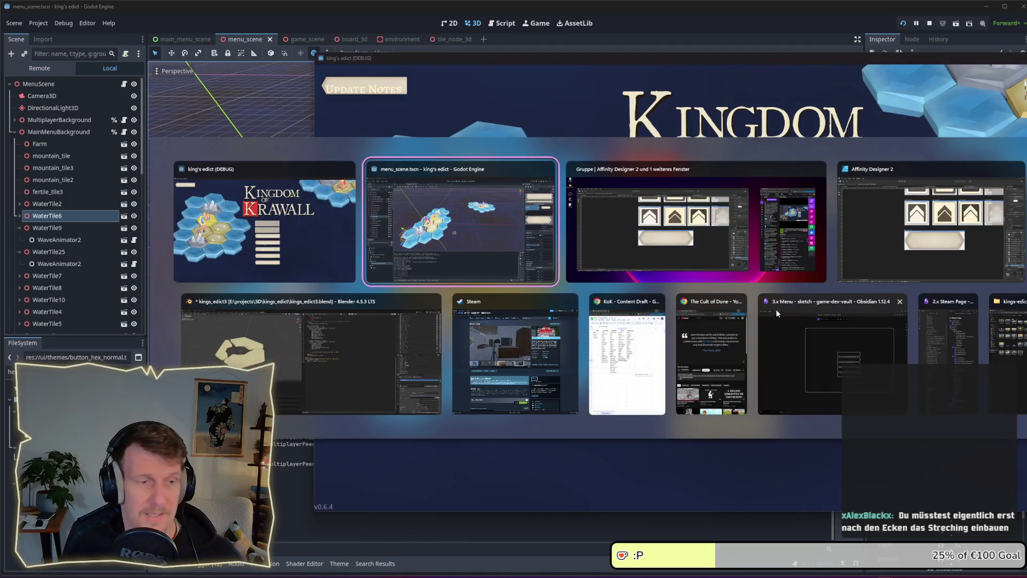
- View the button_hex_normal slice in Affinity Designer, then return to Godot's style settings
key("alt+Tab")
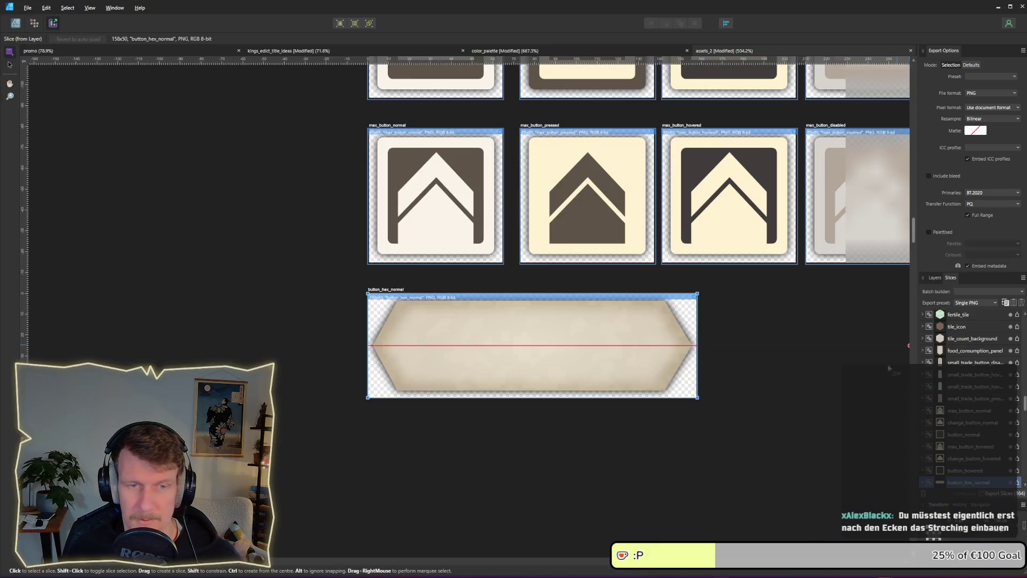
key("alt+Tab")
key("alt+Tab")
key("alt+Tab")
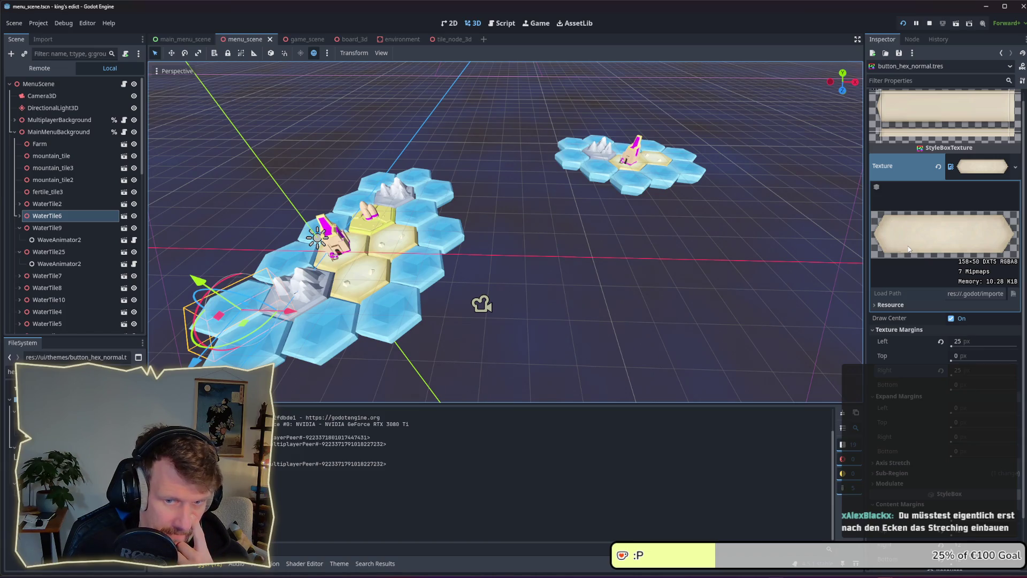
- Try Tile for the vertical Axis Stretch, then revert it to Stretch
scroll(931, 264, "up", 1)
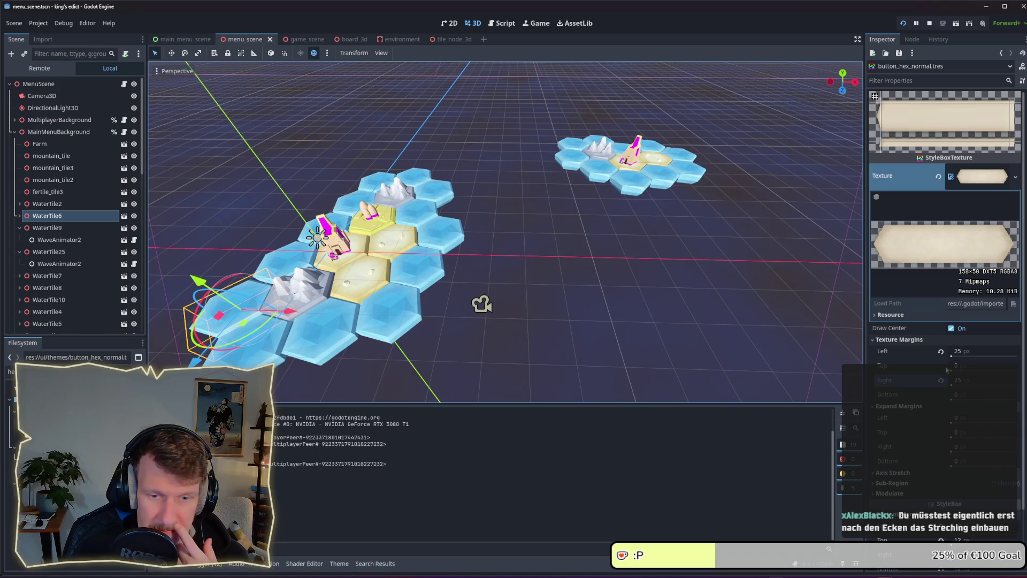
left_click(936, 482)
left_click(936, 481)
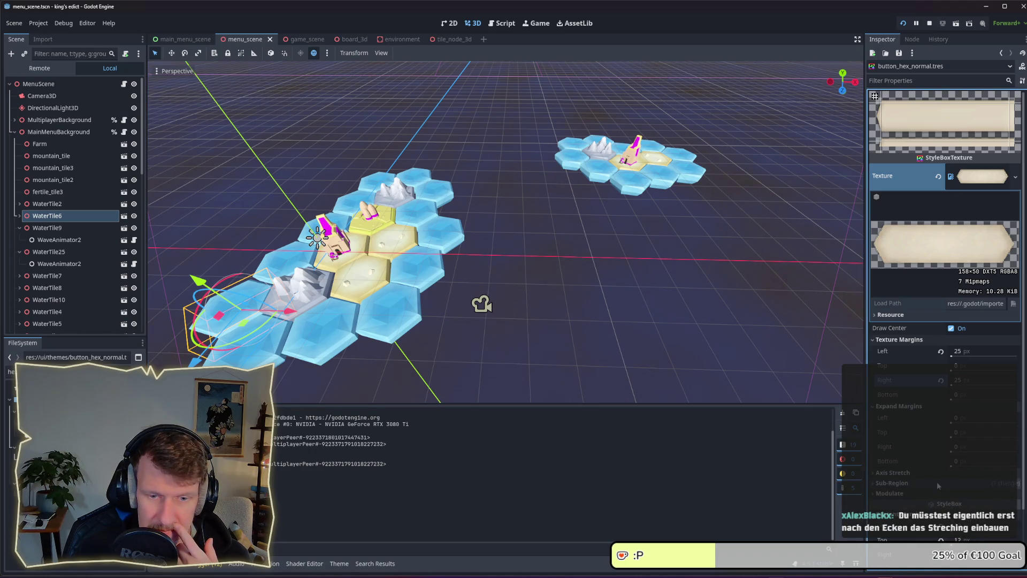
scroll(936, 482, "down", 2)
left_click(917, 412)
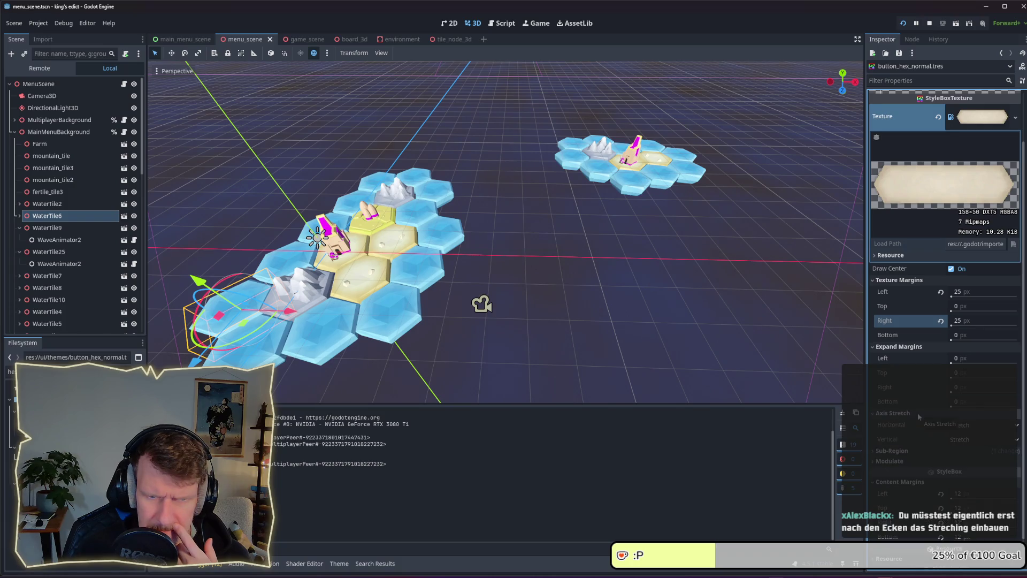
left_click(983, 438)
left_click(963, 464)
left_click(974, 439)
left_click(967, 452)
- Expand Sub-Region and open the Region Editor on the parchment hex texture
scroll(917, 276, "up", 2)
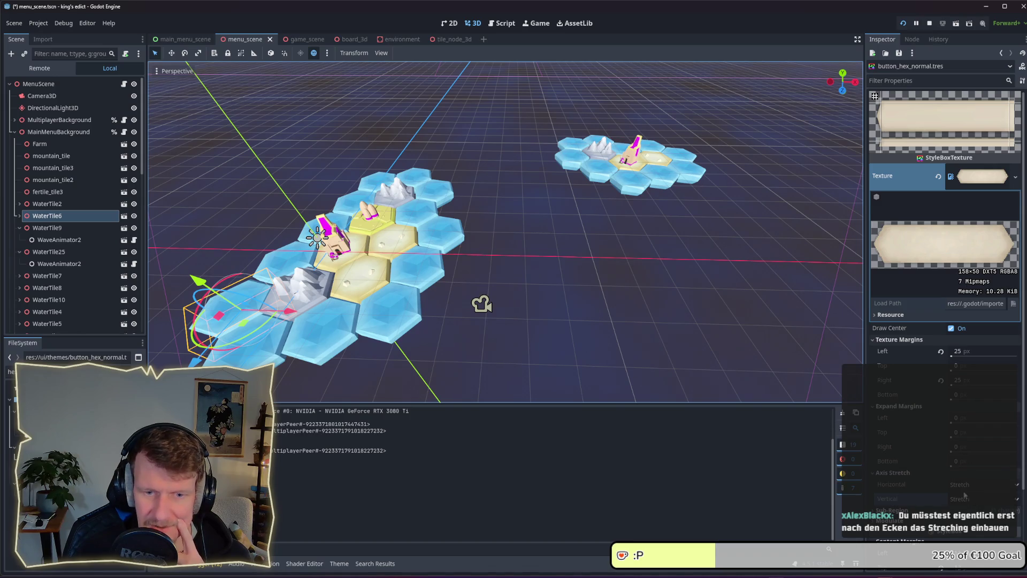
scroll(955, 431, "down", 3)
left_click(951, 417)
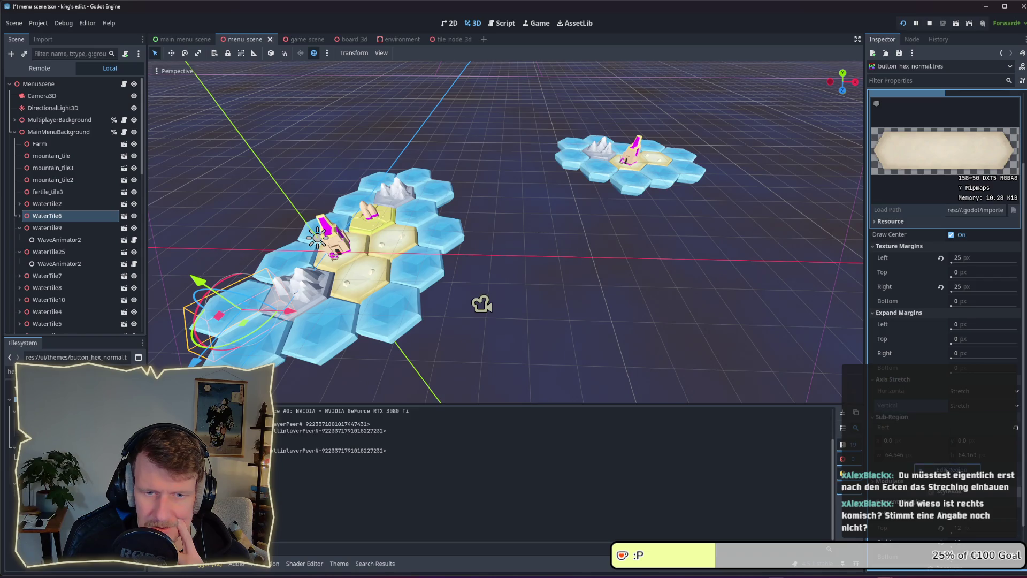
left_click(948, 469)
scroll(698, 310, "up", 5)
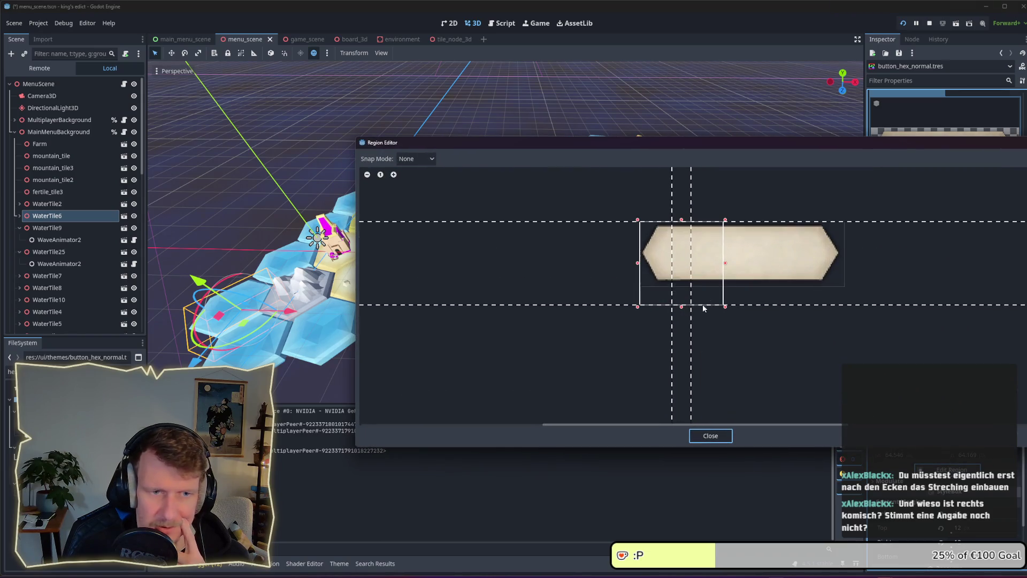
- Fit the sub-region to the full hex texture, about 158 × 49 px, and save the scene
left_click_drag(727, 264, 847, 263)
left_click_drag(742, 306, 743, 289)
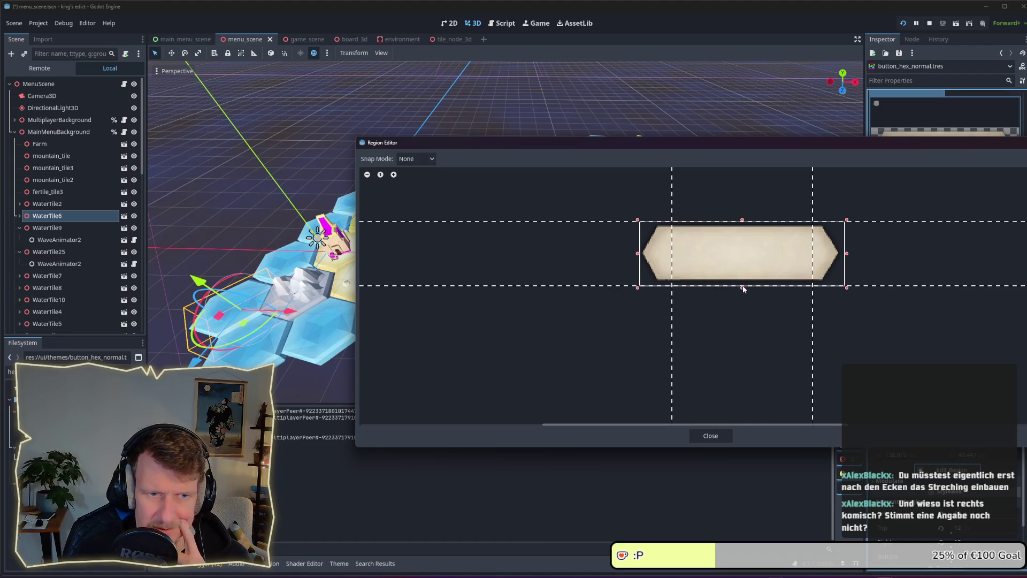
left_click(714, 436)
key("ctrl+s")
key("alt+Tab")
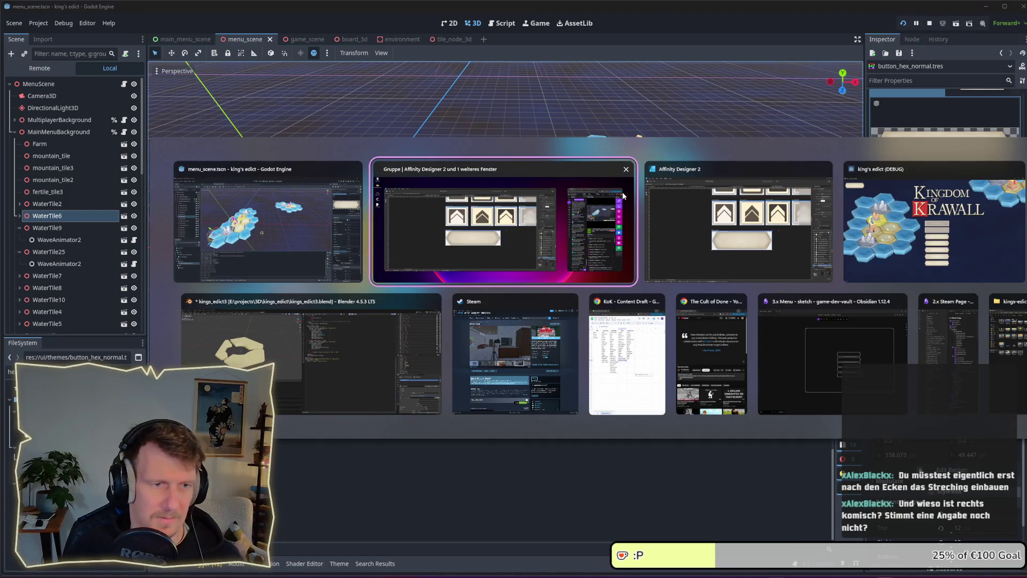
- Bring the King's Edict debug window forward and move it left to view the hex buttons
key("alt+Tab")
key("alt+Tab")
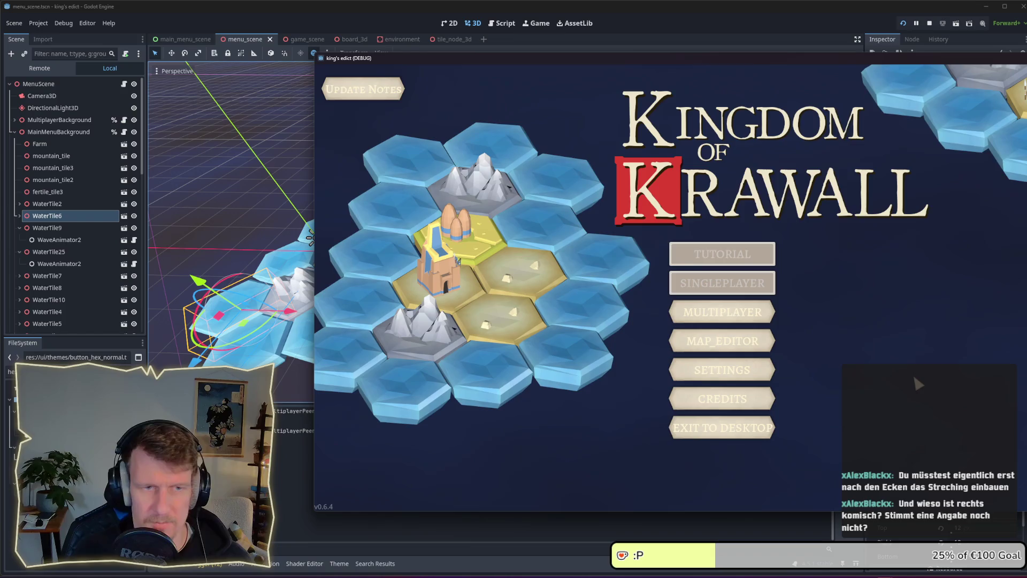
left_click_drag(754, 57, 636, 54)
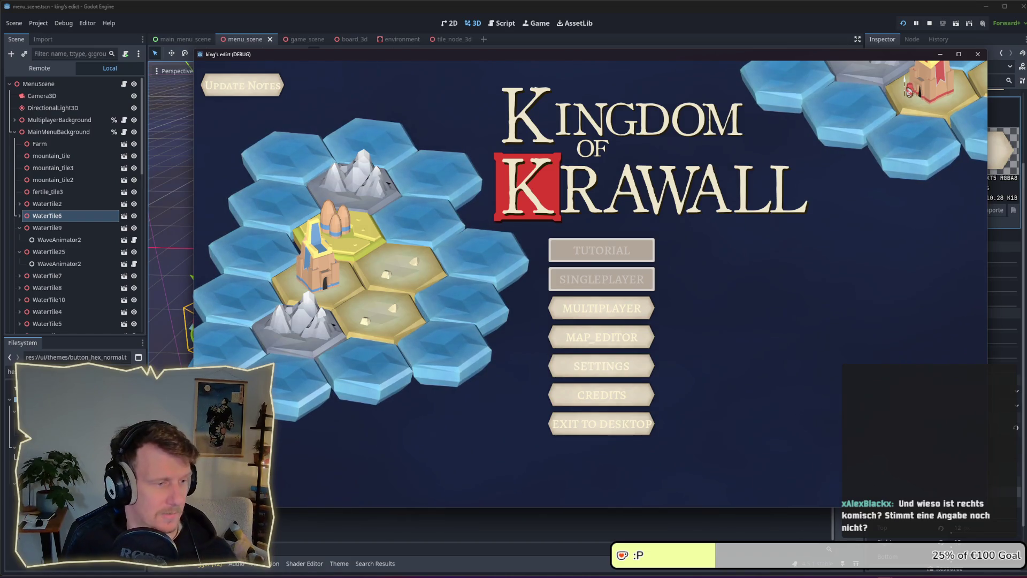
- Stop the game, then select main_menu_scene's VBoxContainer in the 2D view with the Select tool
key("F8")
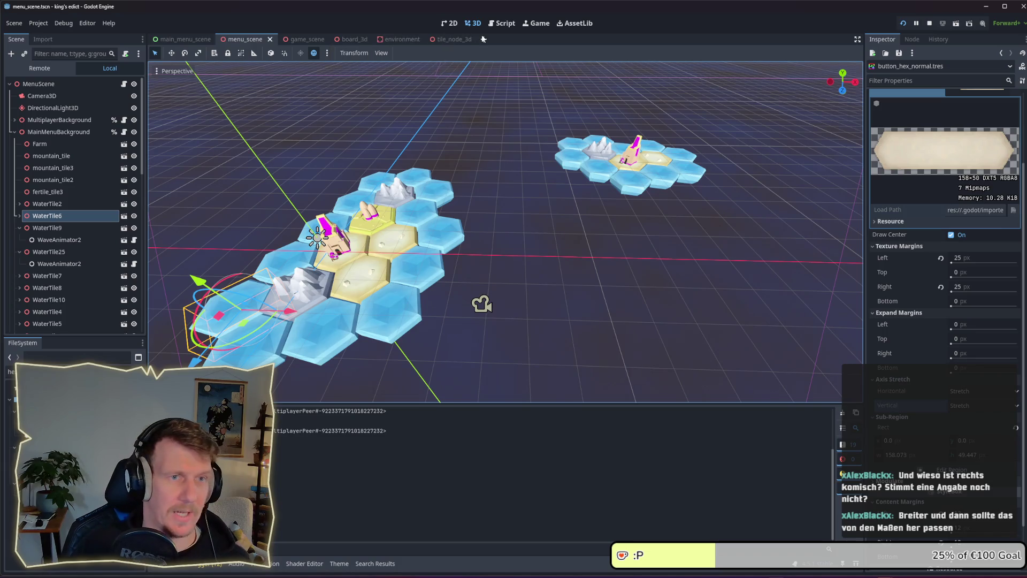
left_click(449, 23)
left_click(185, 39)
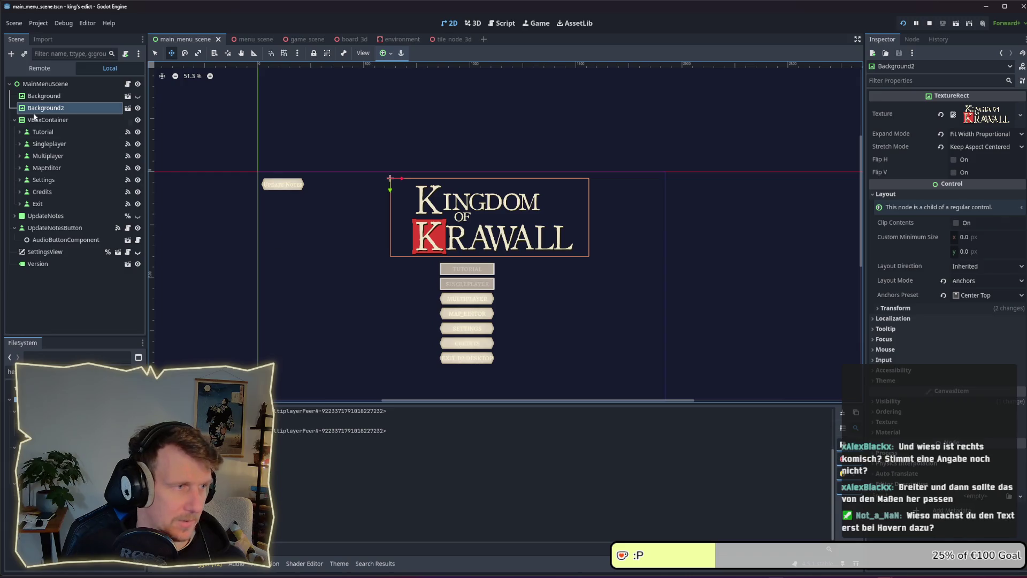
left_click(48, 119)
scroll(492, 336, "up", 4)
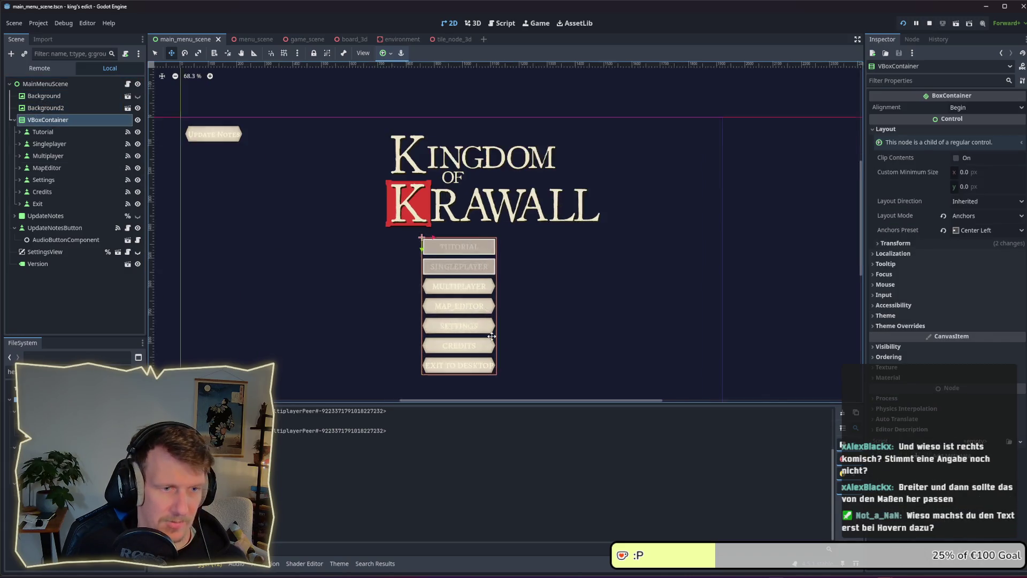
left_click(154, 53)
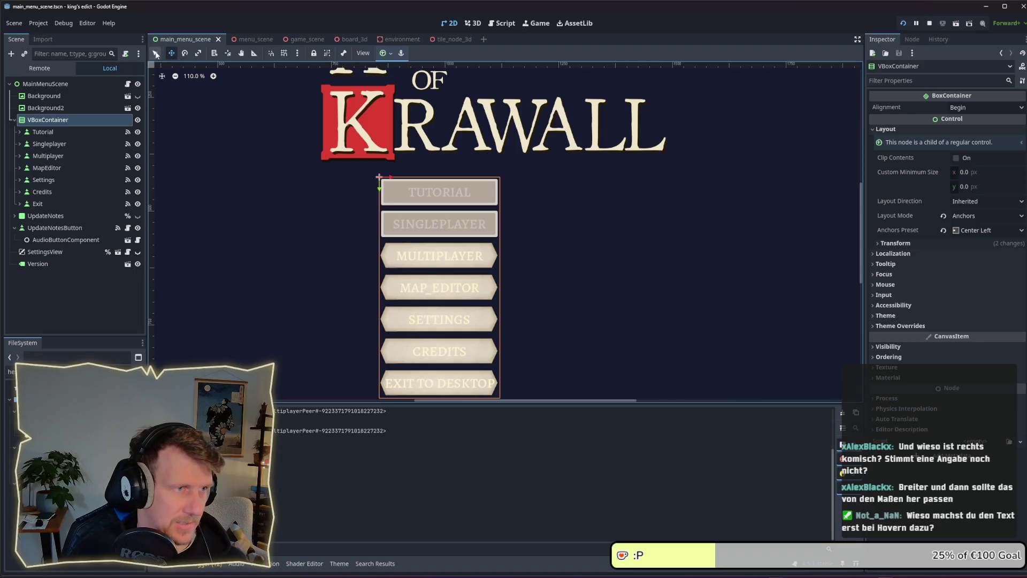
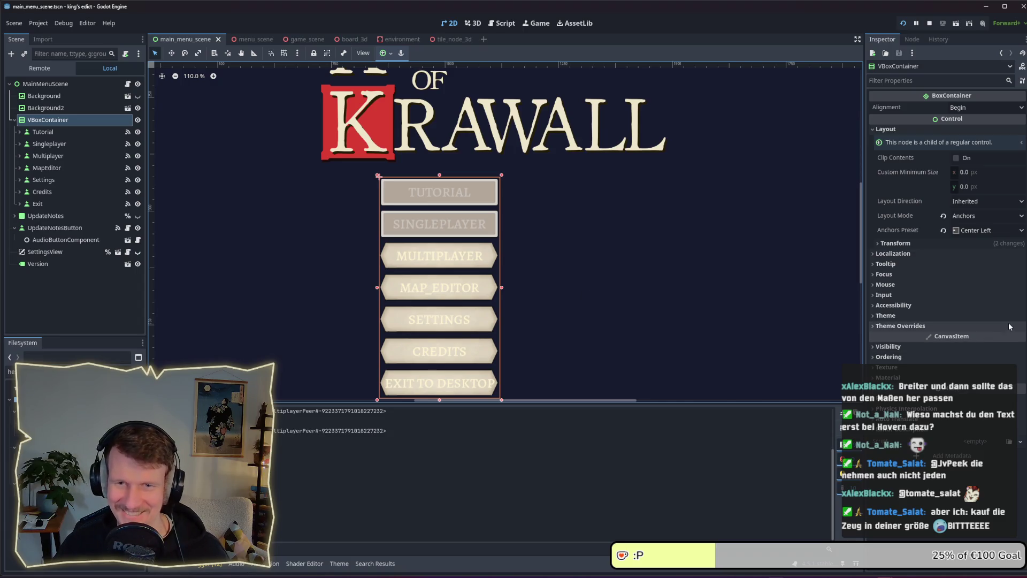
- Zoom out the 2D canvas and select the Tutorial button to show its Inspector properties
scroll(534, 310, "down", 2)
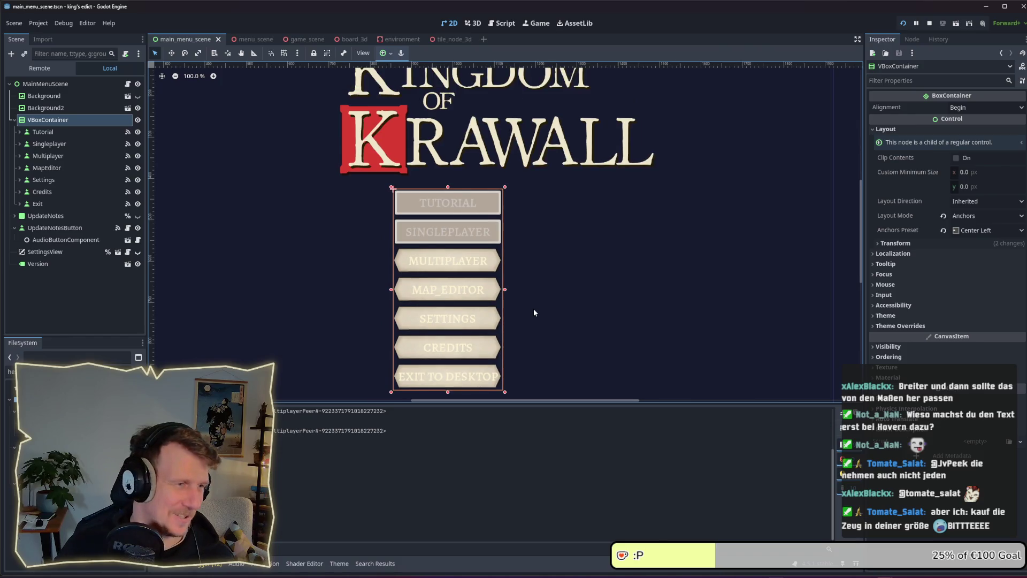
scroll(606, 333, "down", 1)
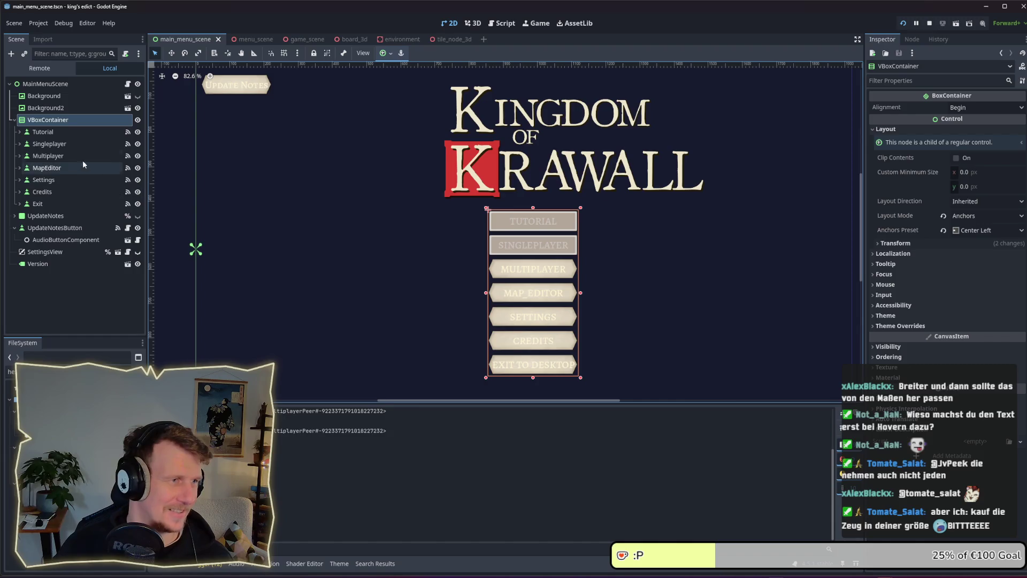
left_click(76, 130)
left_click(71, 123)
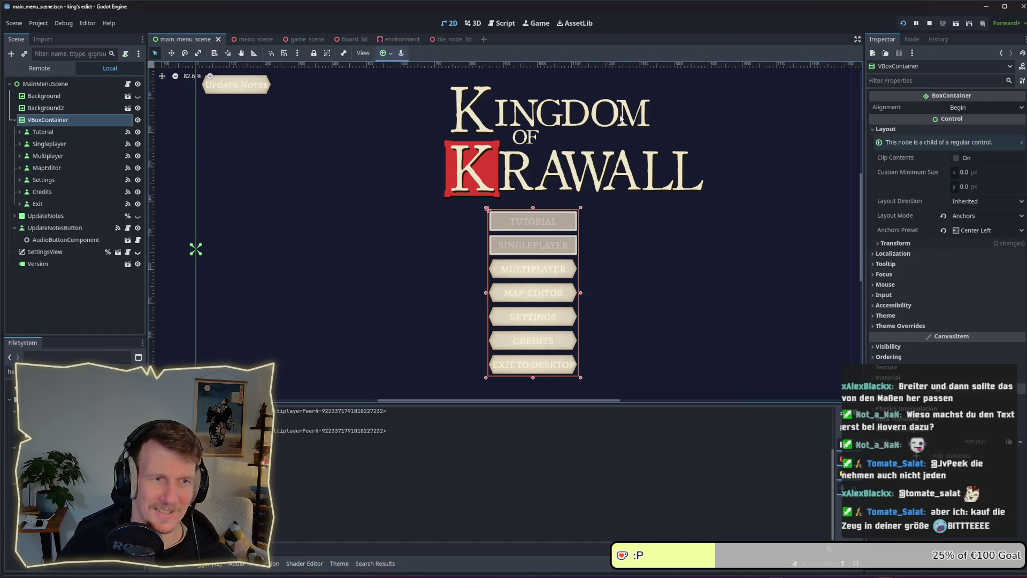
left_click(79, 133)
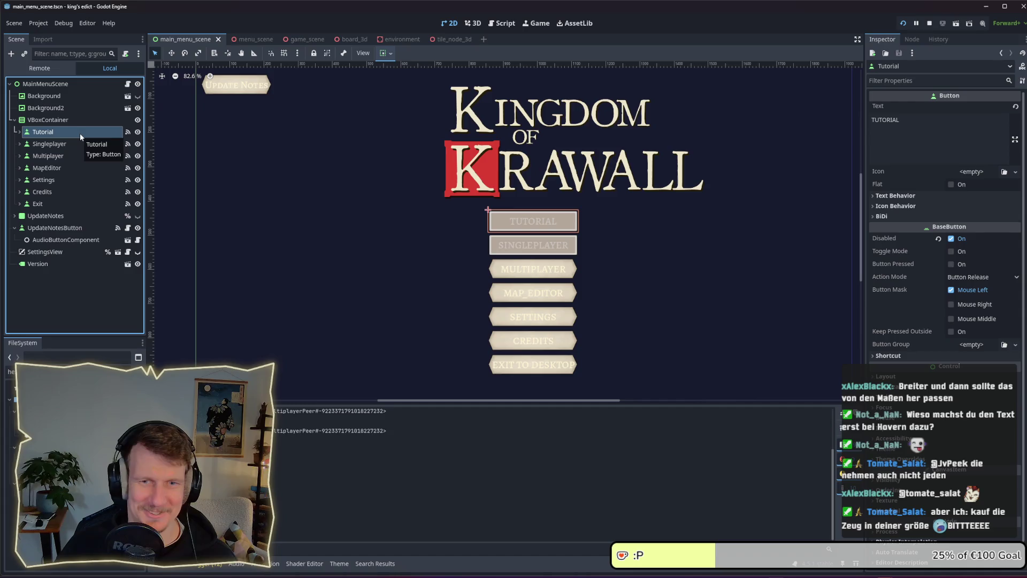
- Give the Multiplayer button a 600 × 100 custom minimum size, save the scene, and view the game
left_click(42, 154)
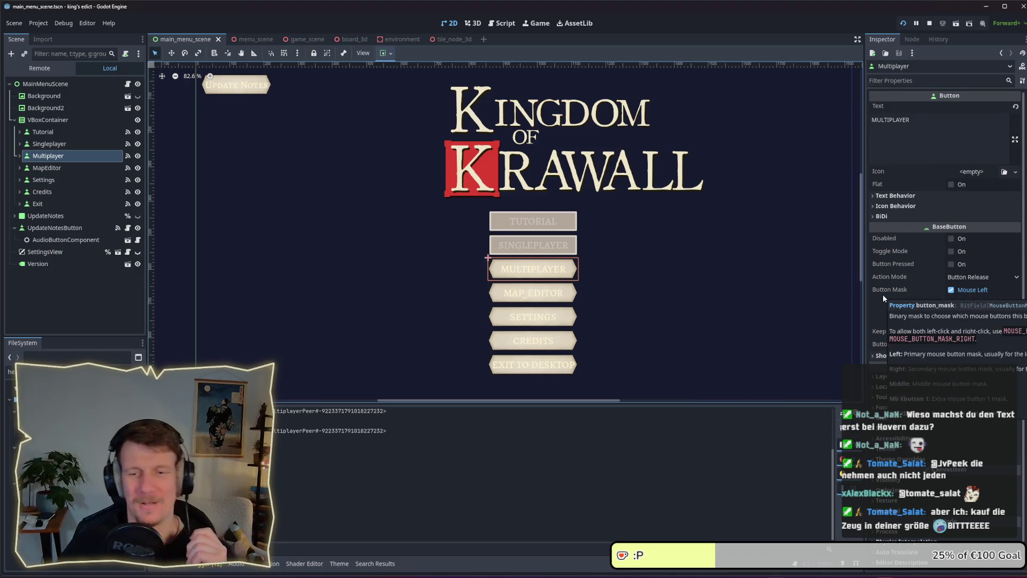
left_click(885, 377)
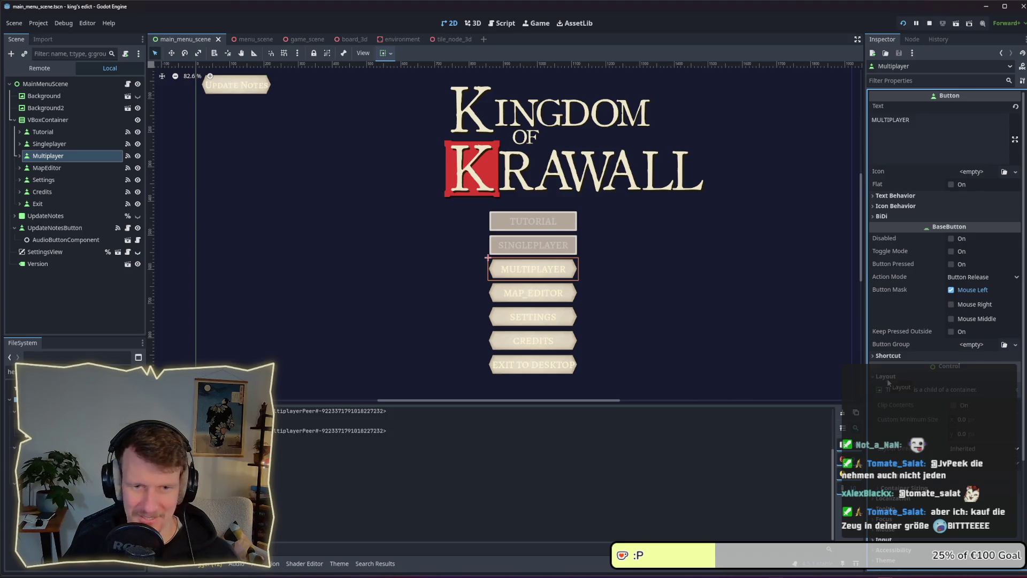
left_click(971, 420)
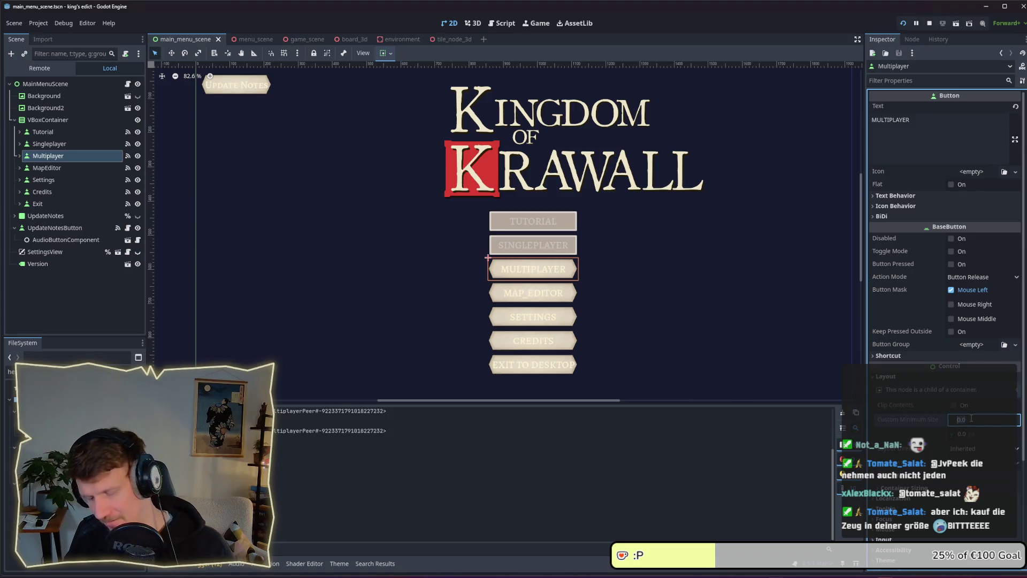
left_click(972, 434)
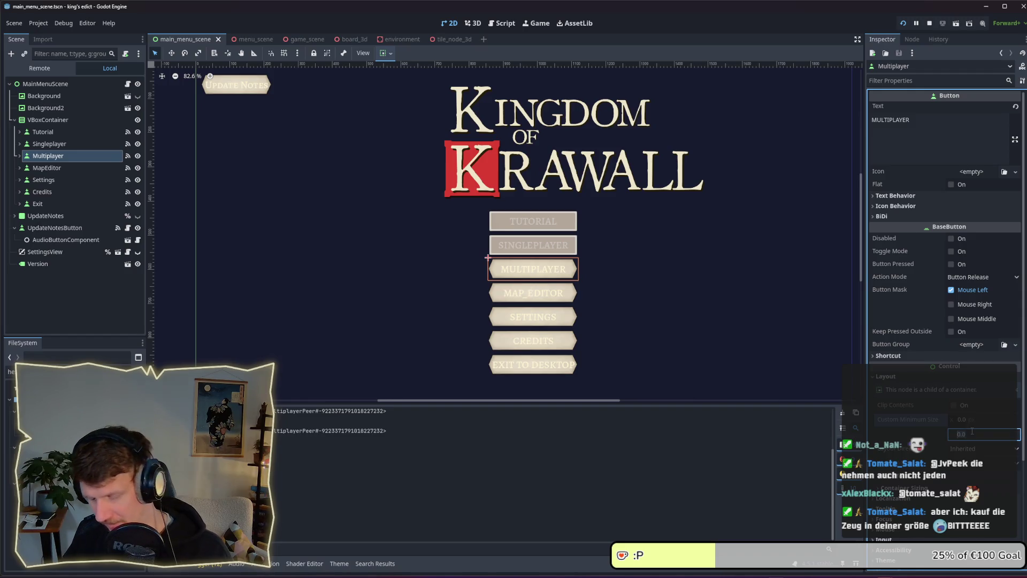
type("100")
key("Return")
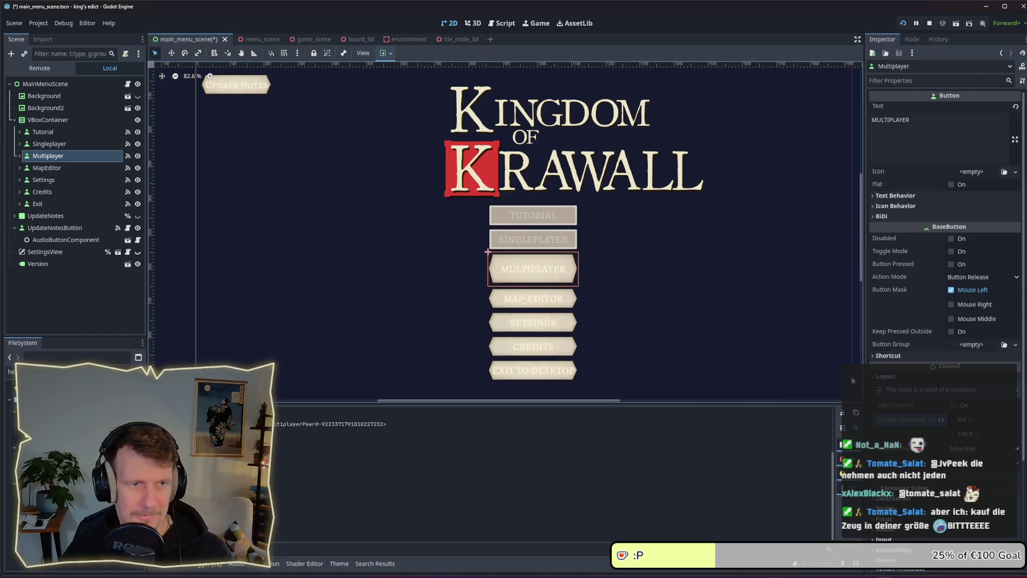
left_click(986, 422)
type("55")
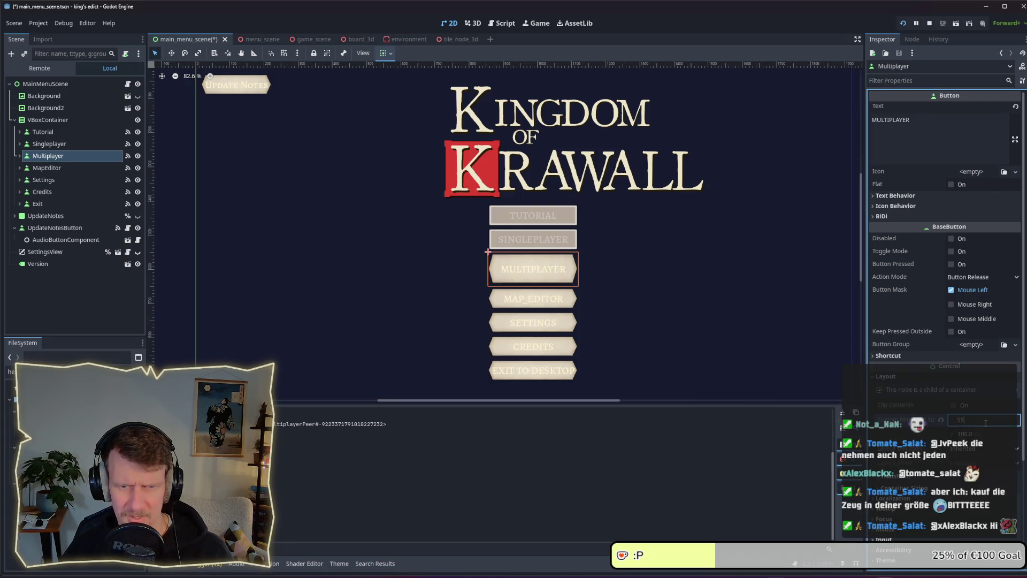
type("0")
key("Return")
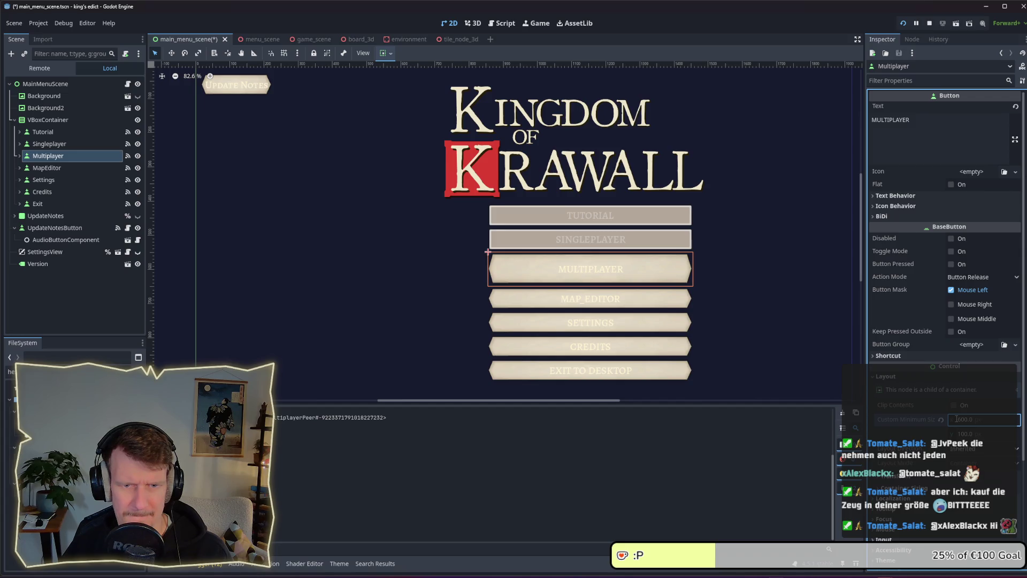
key("Return")
key("ctrl+s")
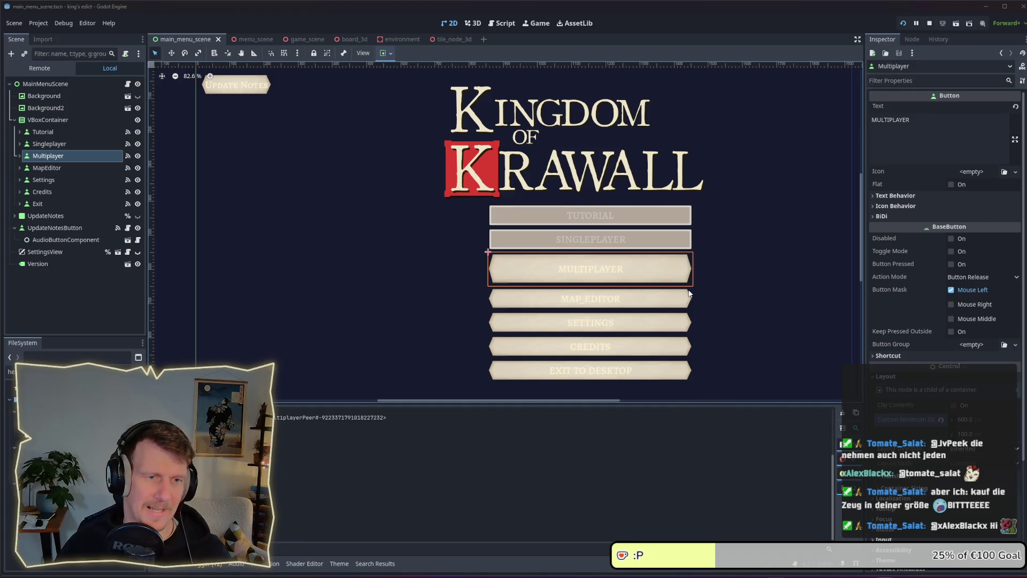
key("alt+Tab")
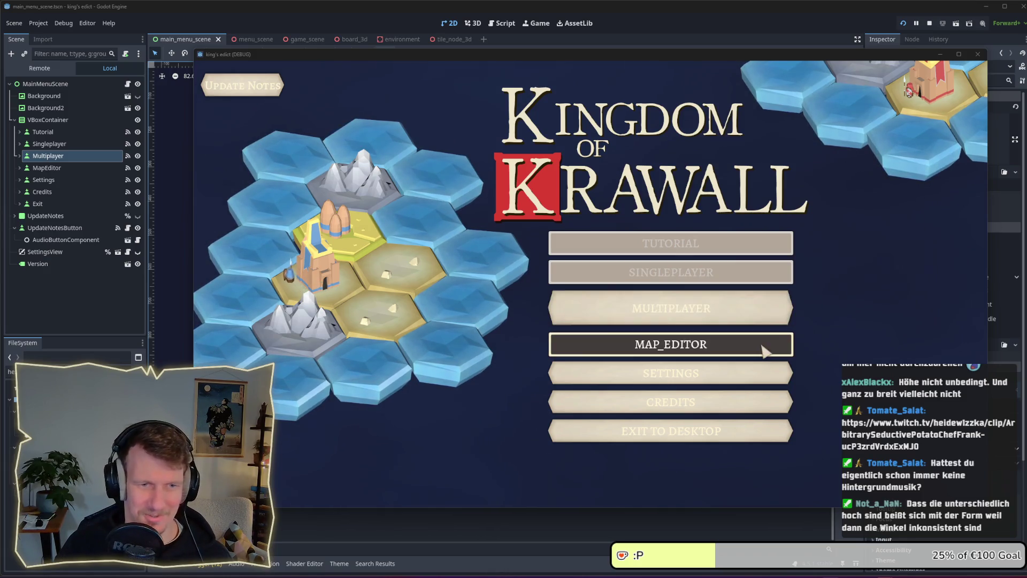
- Reset the Multiplayer button's minimum height, keeping the 600 width, then save, run and close the game
key("F8")
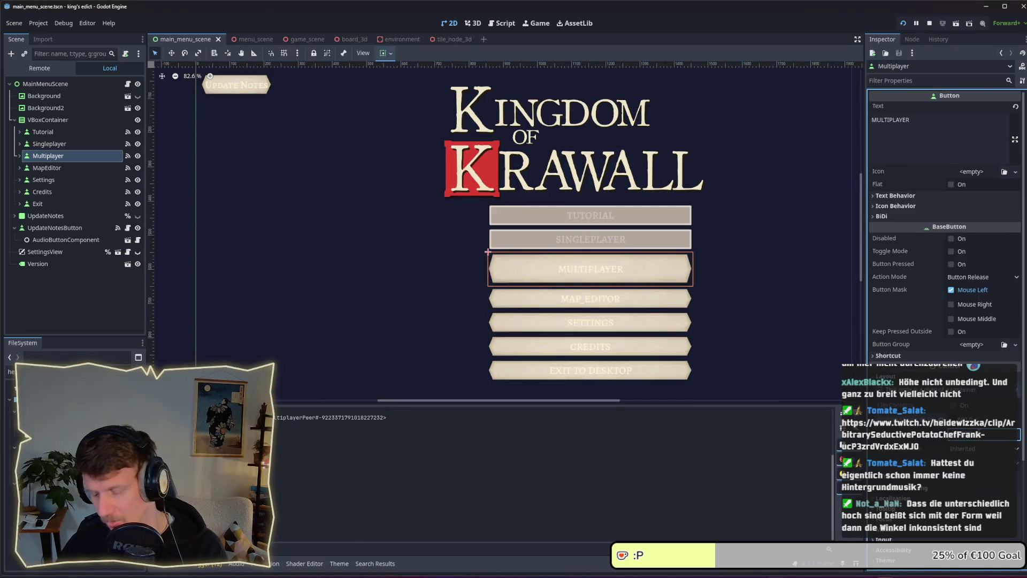
key("Return")
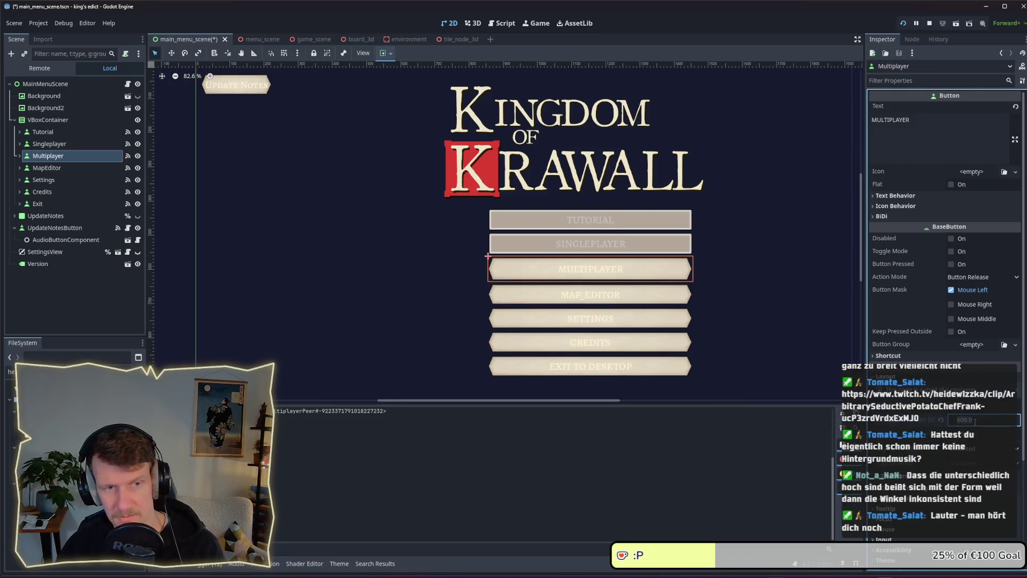
key("F5")
key("alt+Tab")
key("Tab")
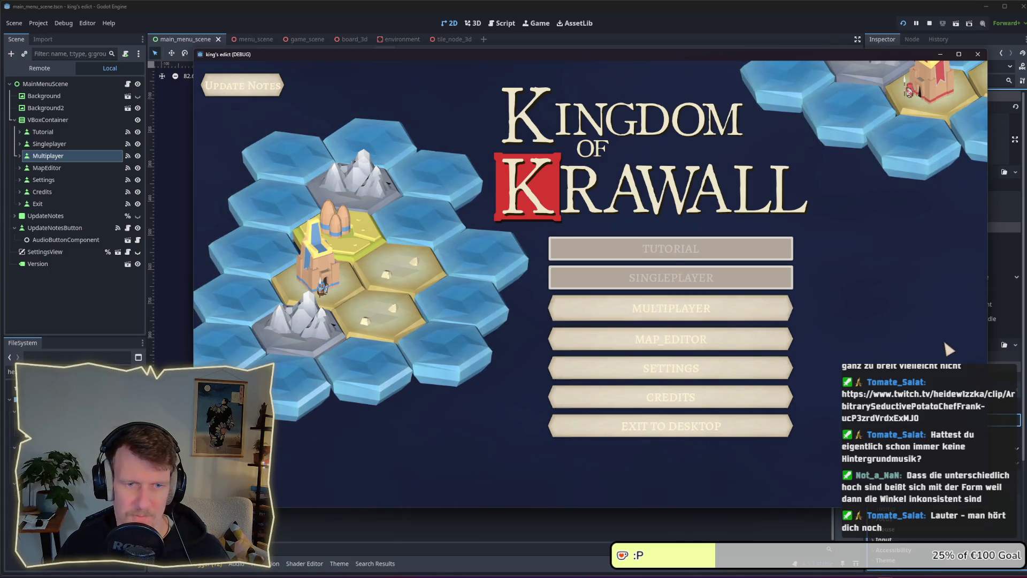
key("F8")
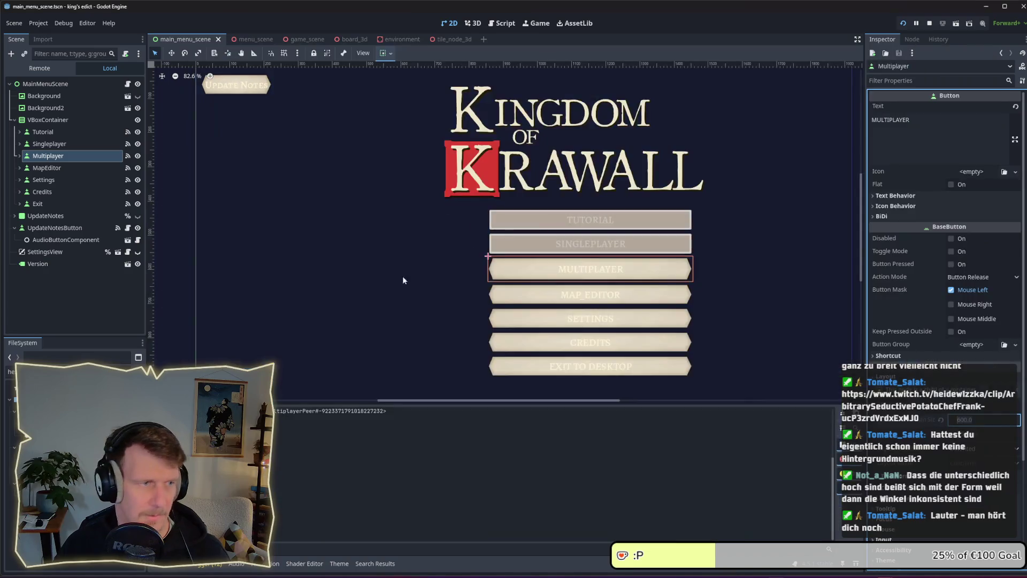
left_click(43, 131)
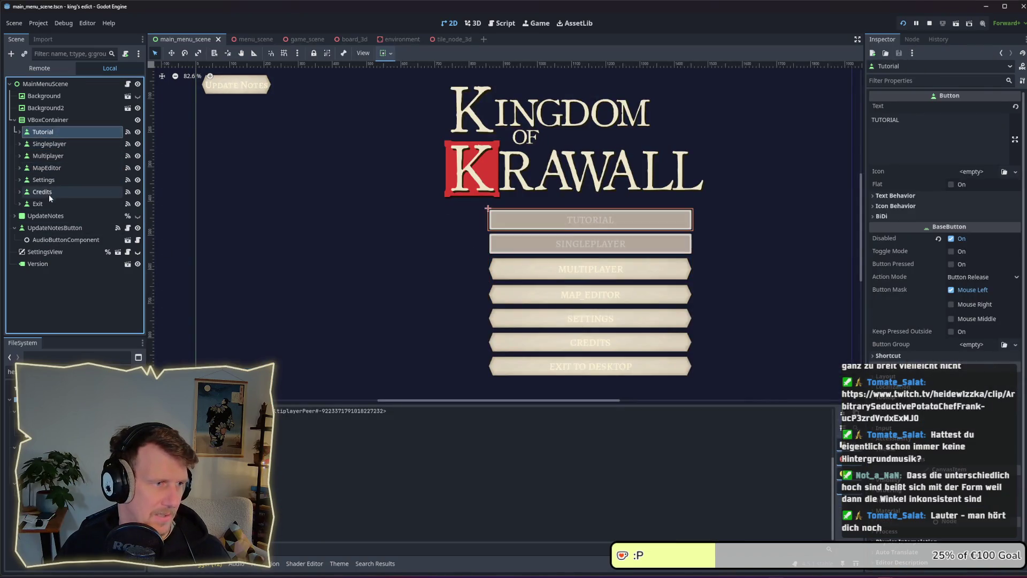
- Give all seven menu buttons the same taller custom minimum height and run the game
left_click(38, 203, "shift")
left_click(909, 381)
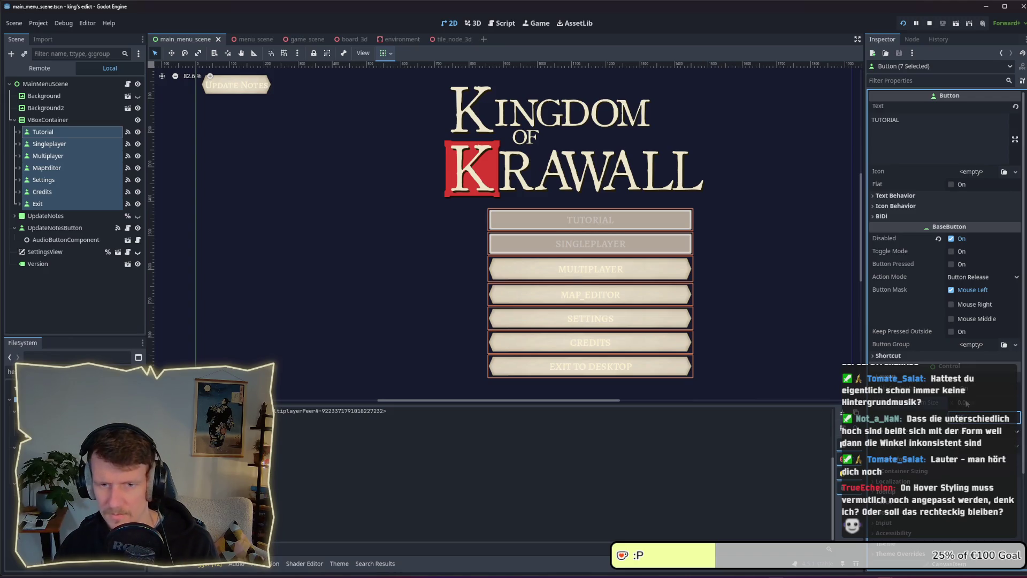
left_click_drag(966, 404, 982, 418)
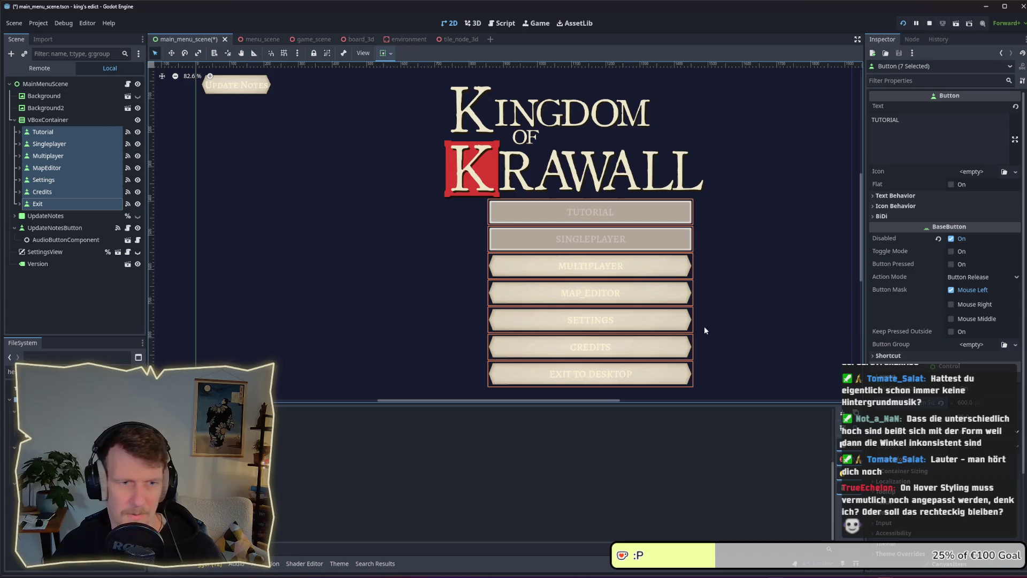
key("F5")
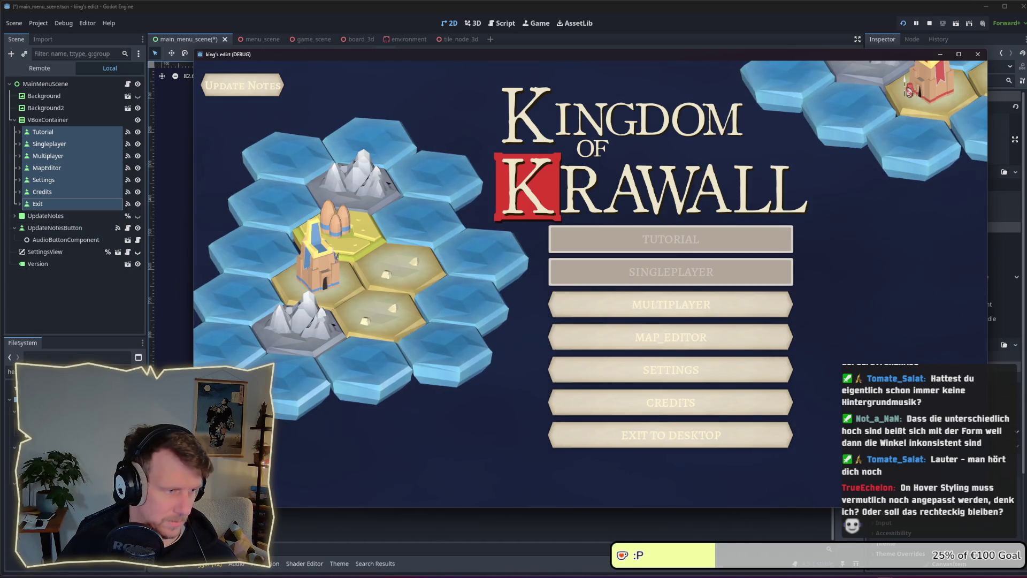
- Filter the FileSystem for default.tres and open the theme in the theme editor
left_click(53, 370)
key("ctrl+a")
type("de")
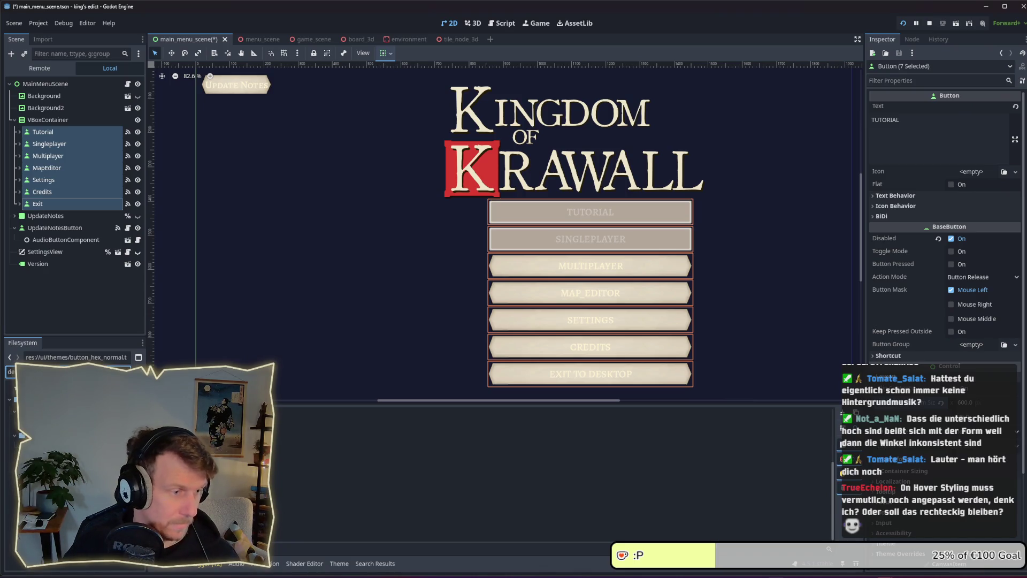
key("Down")
key("Return")
left_click(965, 198)
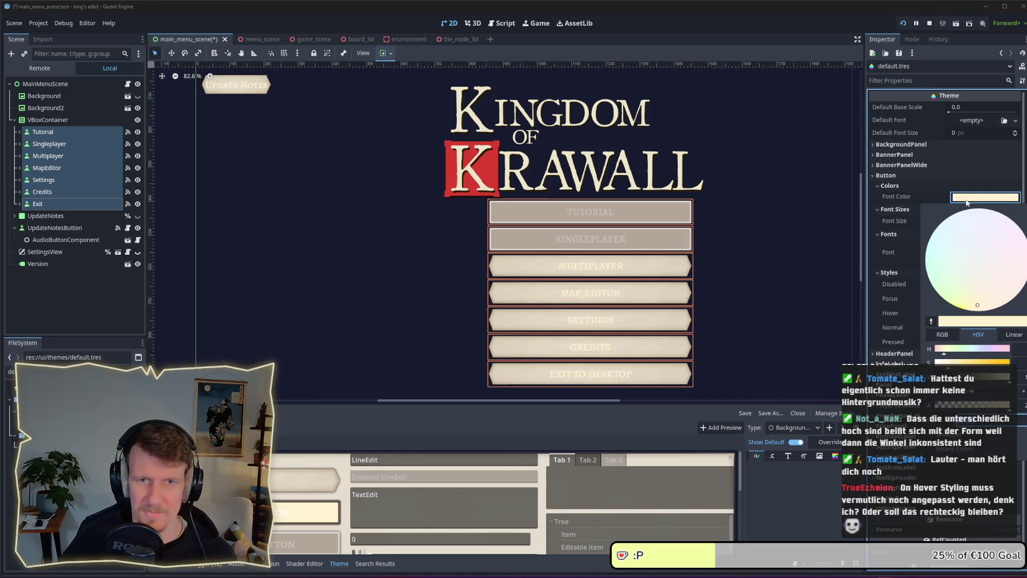
- Inspect the theme's Button font color, dismiss the picker, and return to the running game
left_click(909, 179)
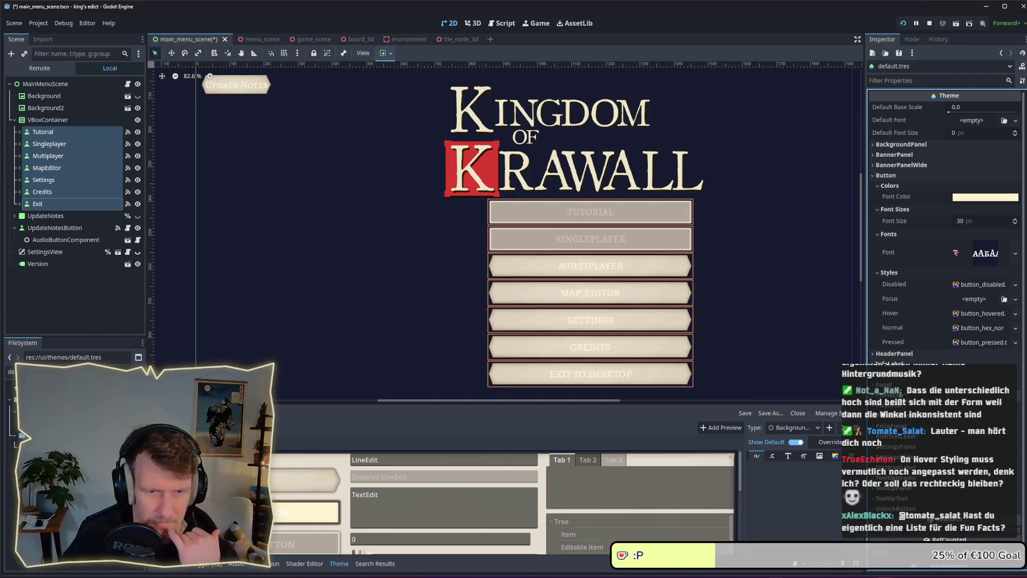
left_click(924, 438)
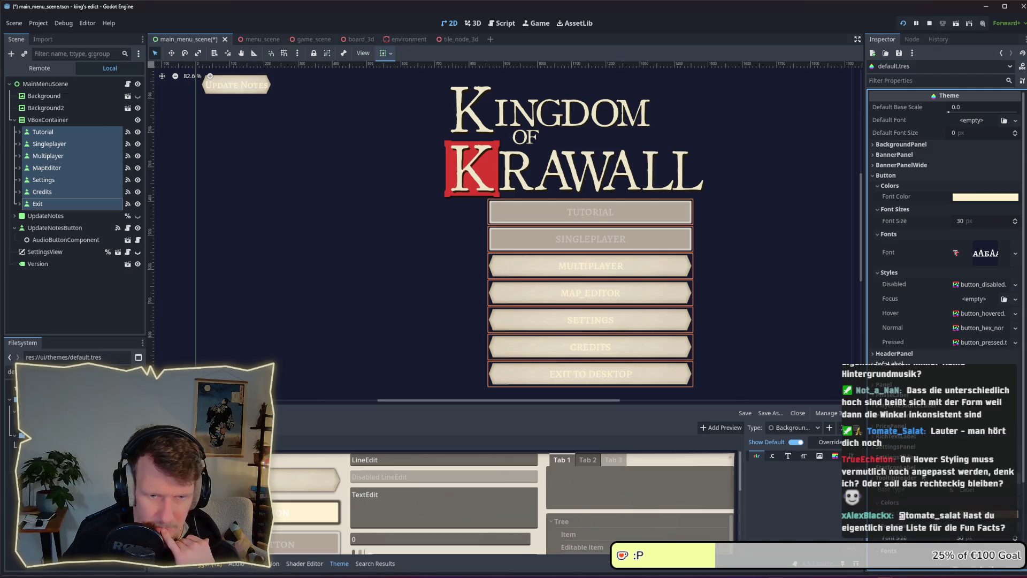
left_click(984, 514)
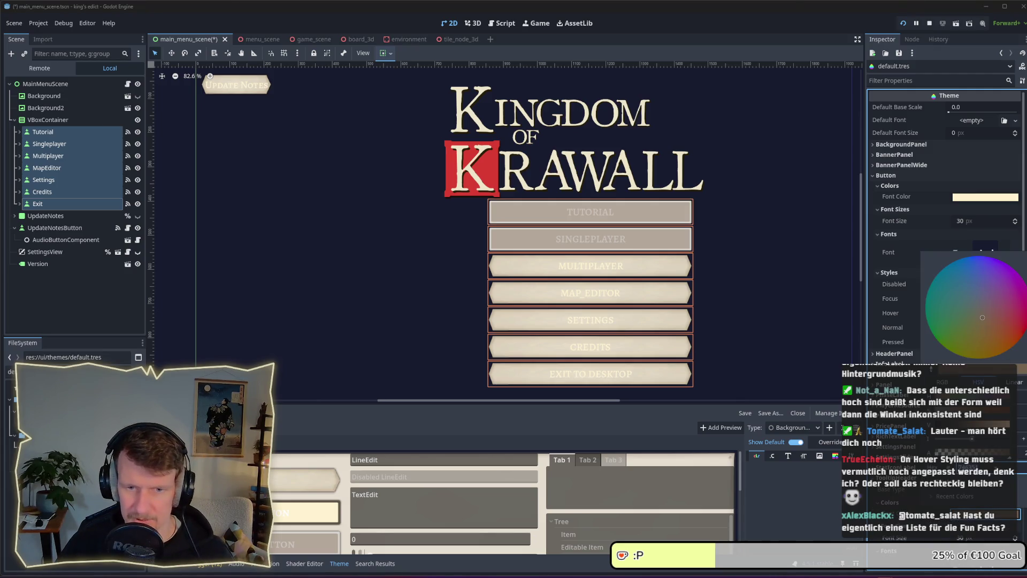
left_click(970, 197)
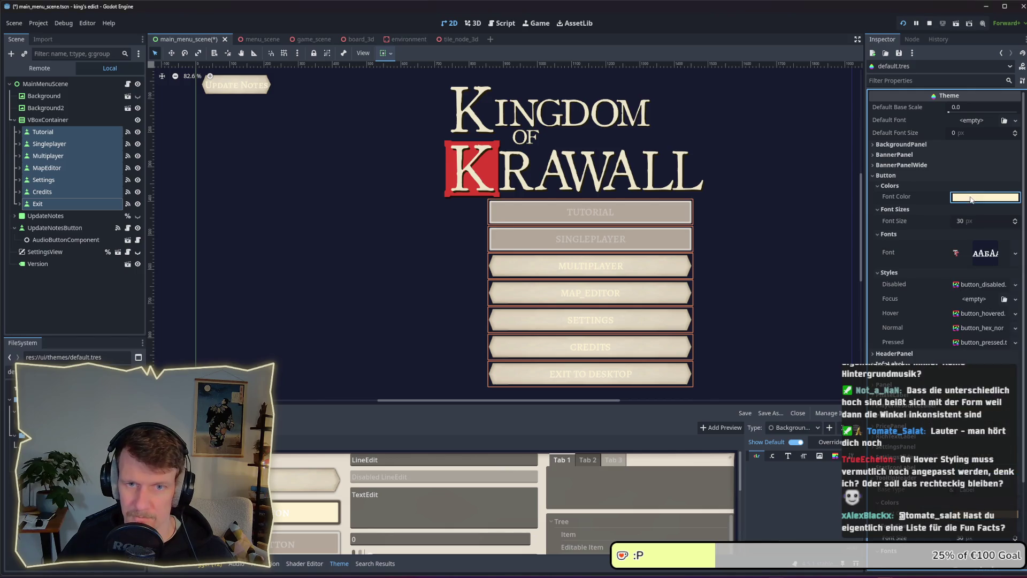
key("Escape")
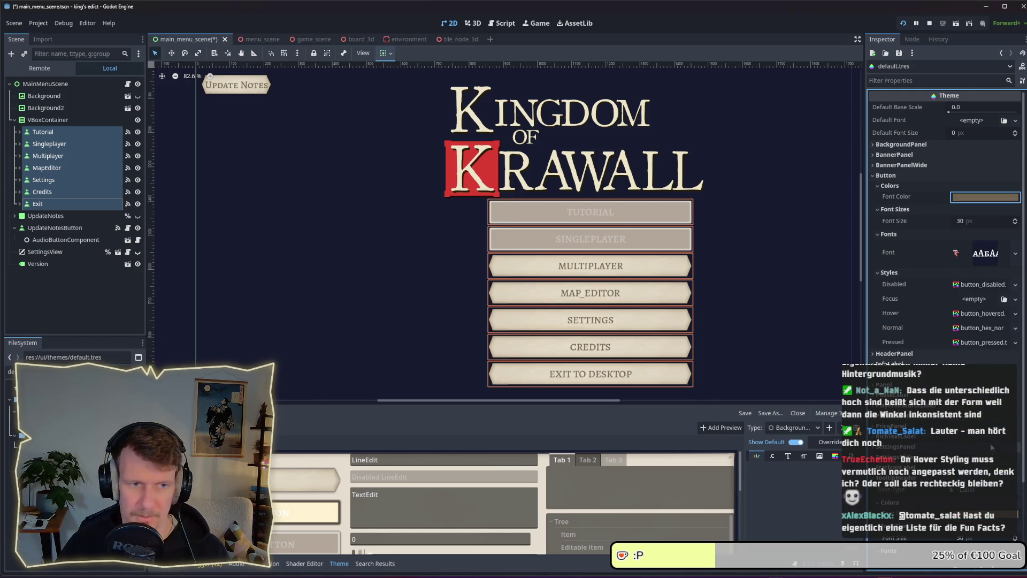
key("alt+Tab")
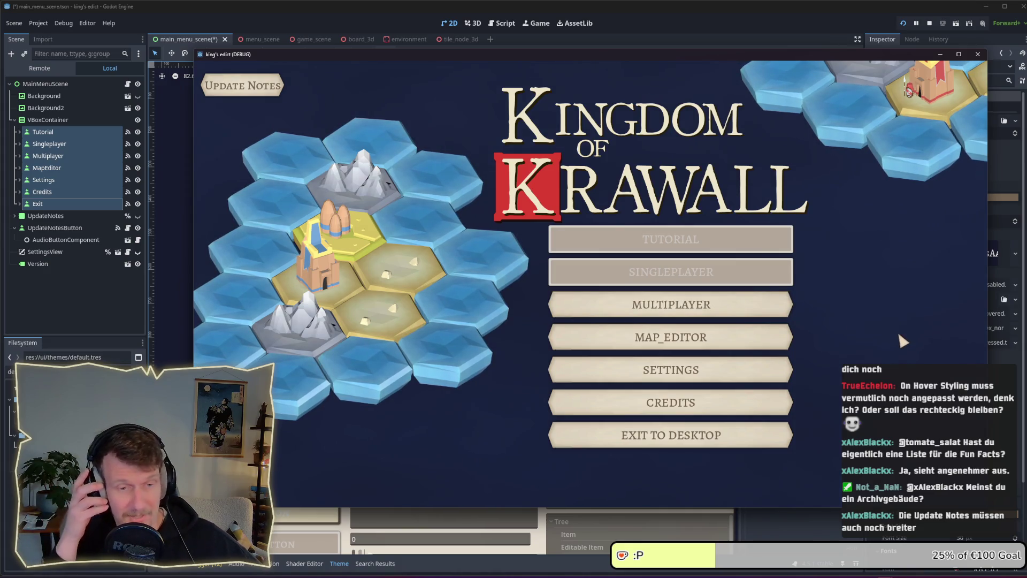
- Create a multiplayer game, choose start position 1, and start the Direct Conflict match
left_click(695, 304)
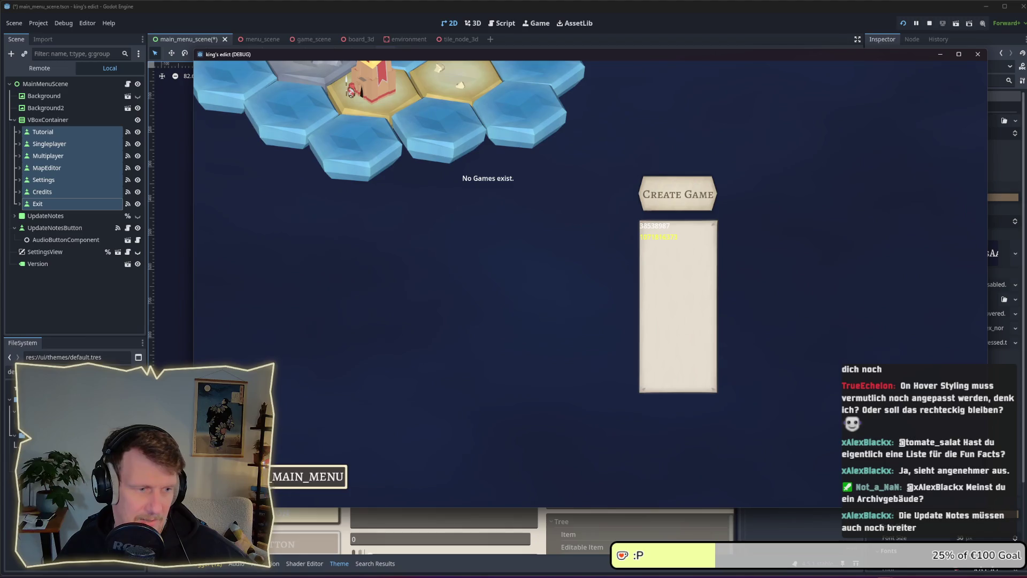
left_click(705, 201)
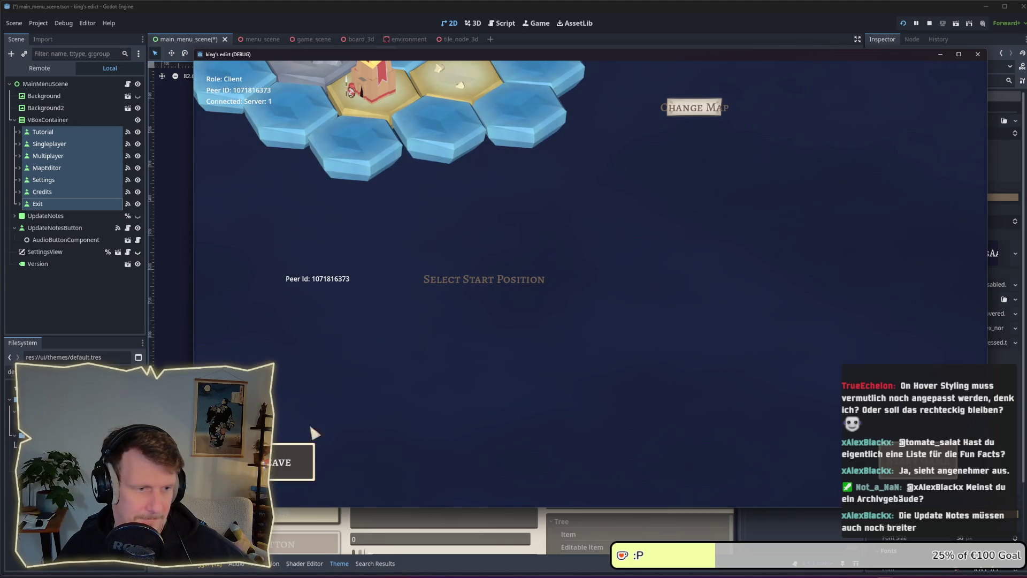
left_click(696, 107)
left_click(586, 240)
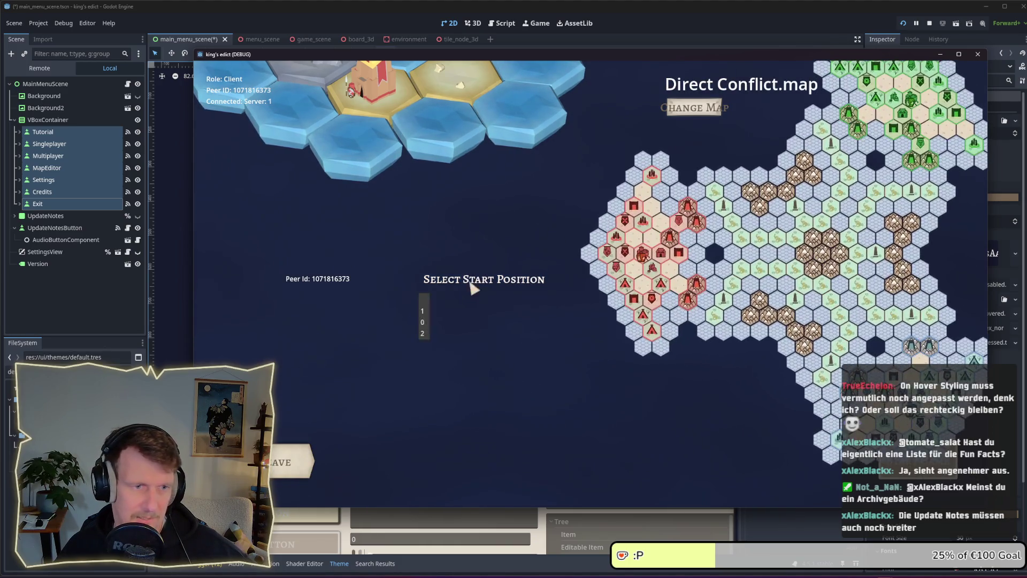
left_click(423, 312)
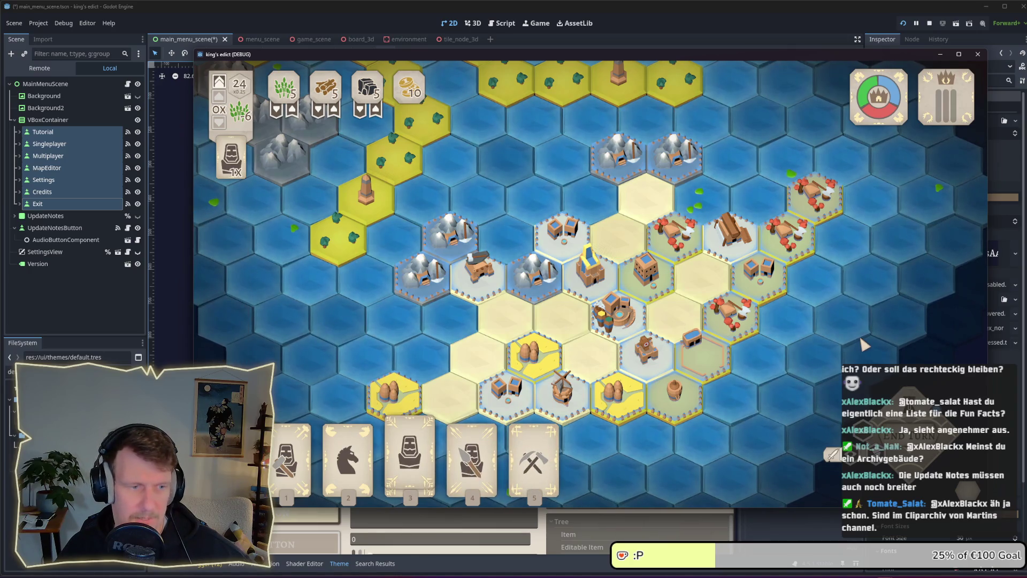
- Pick up and cancel the Servant card, try another card, then choose BACK_TO_MAIN_MENU from the pause menu
left_click(426, 454)
left_click(434, 456)
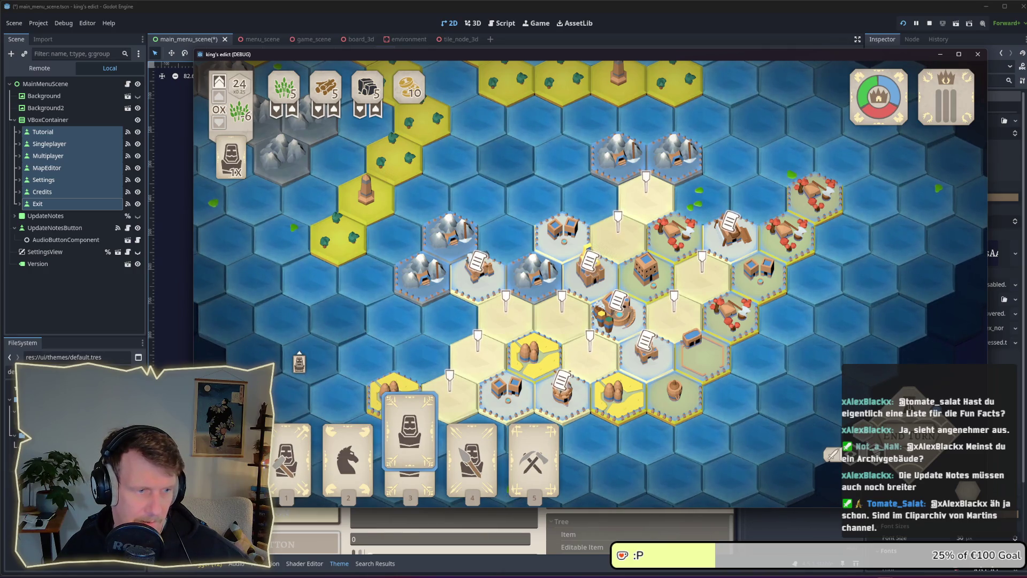
right_click(299, 362)
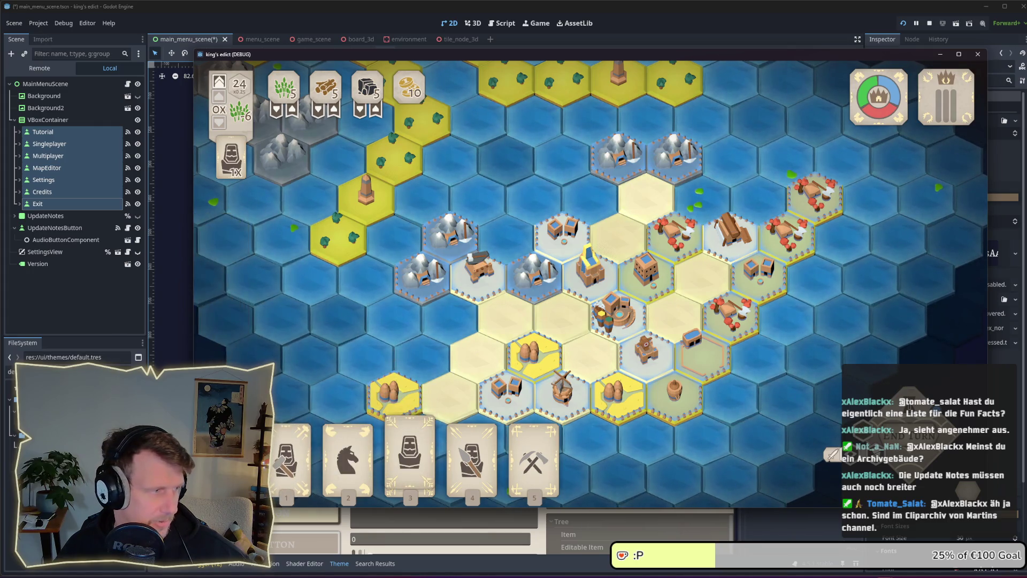
left_click(281, 436)
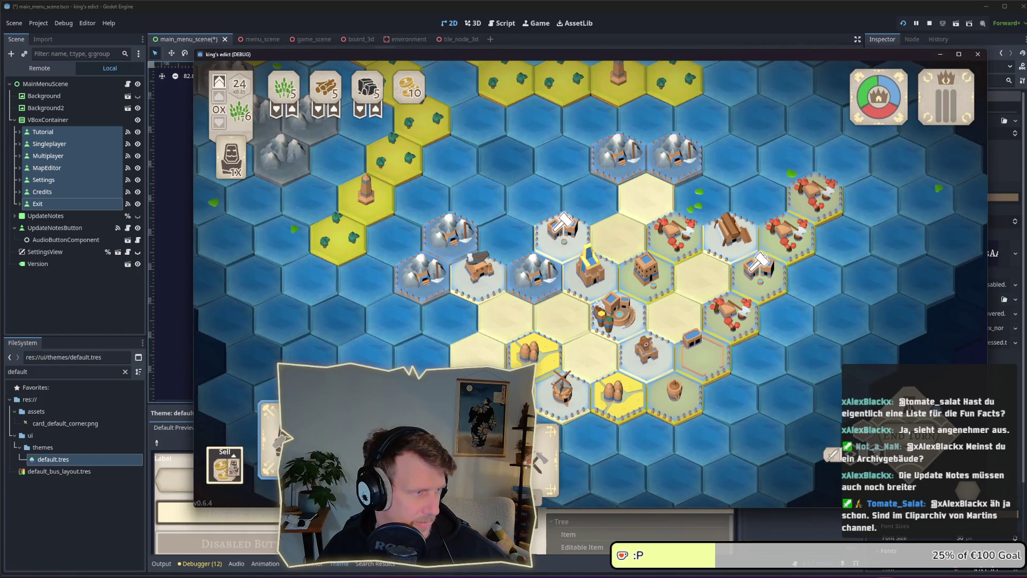
left_click(278, 441)
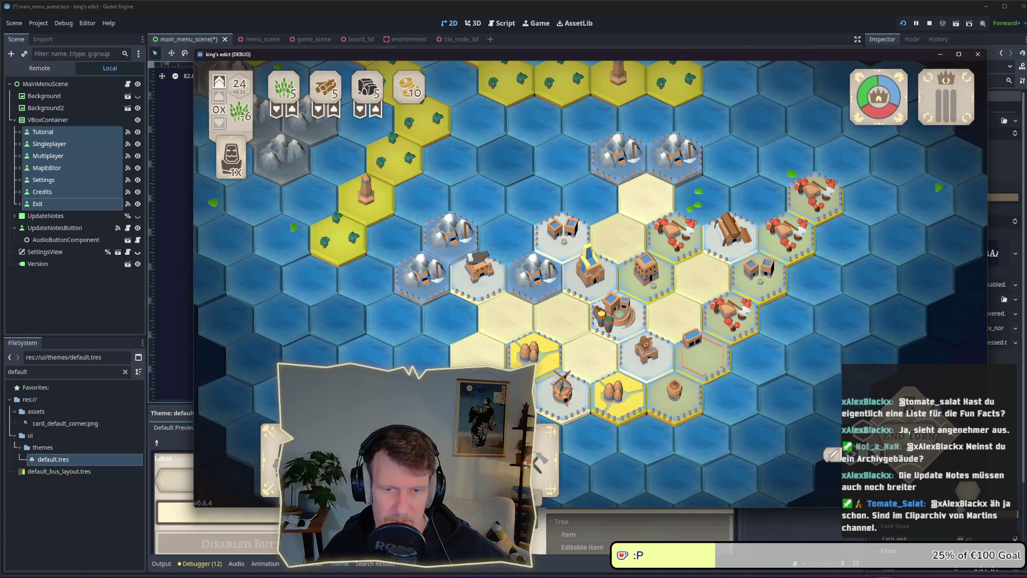
key("Escape")
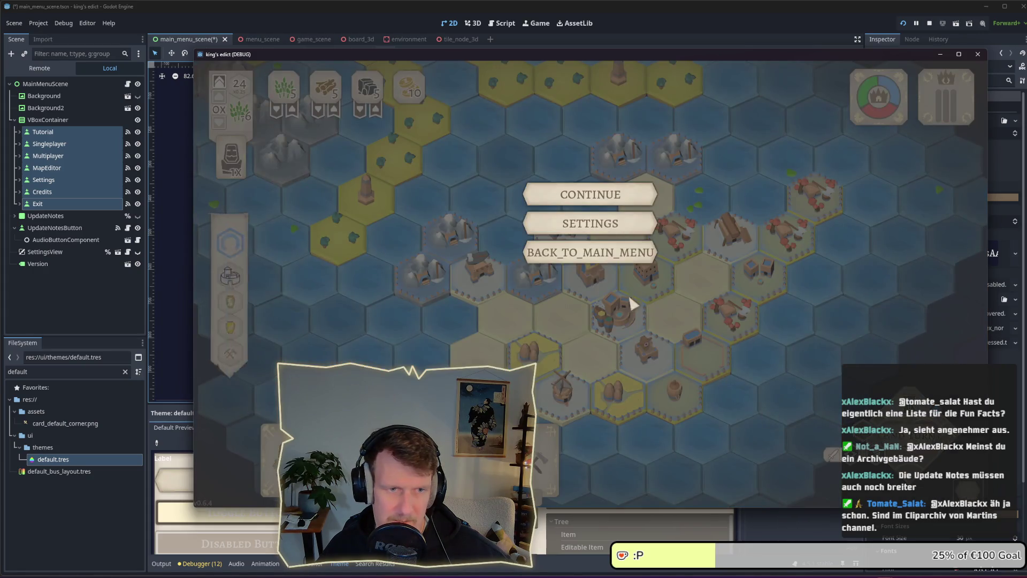
left_click(603, 262)
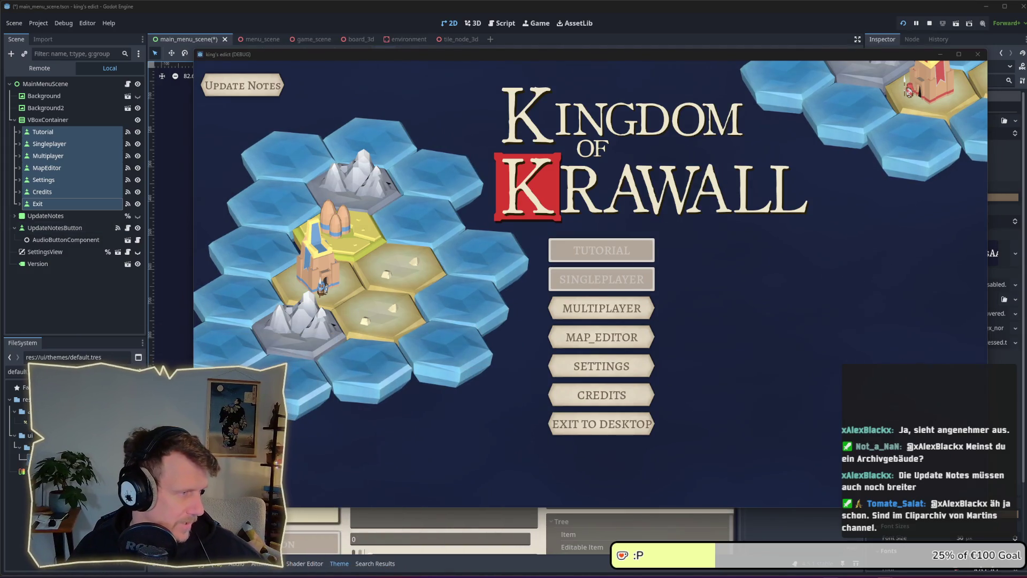
- Move the running game window left on screen and close it
left_click(727, 347)
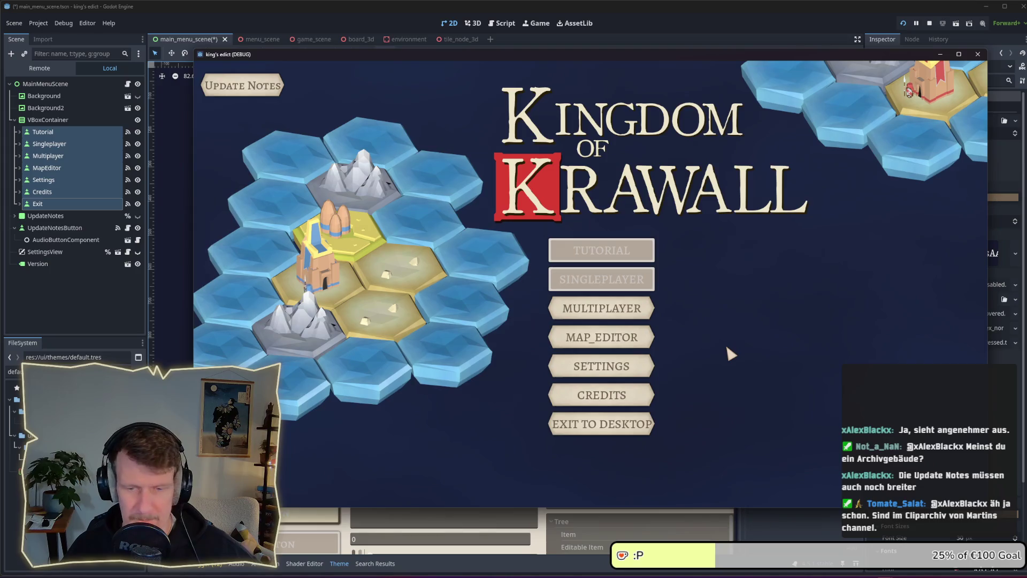
left_click_drag(694, 55, 627, 59)
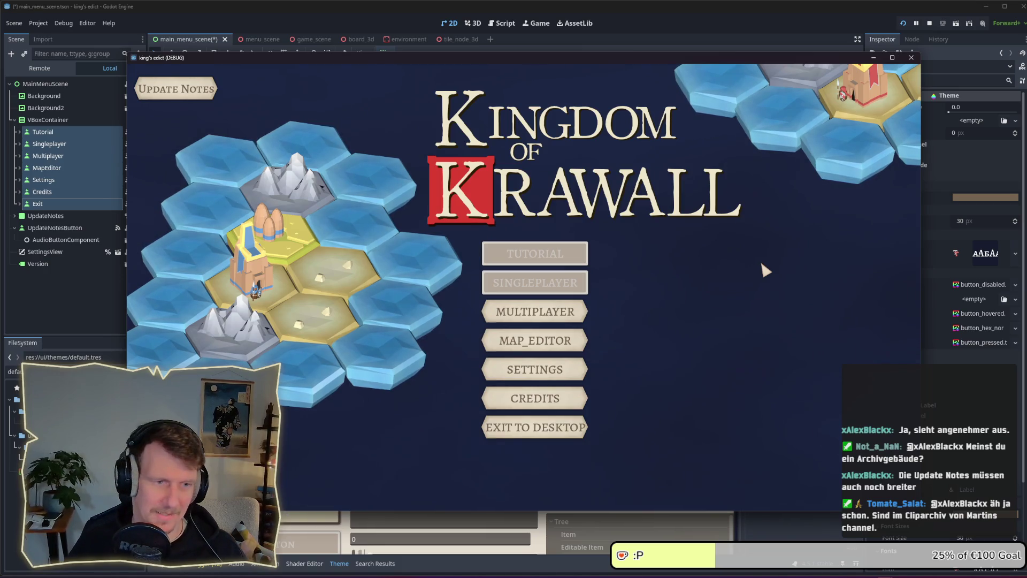
left_click(929, 23)
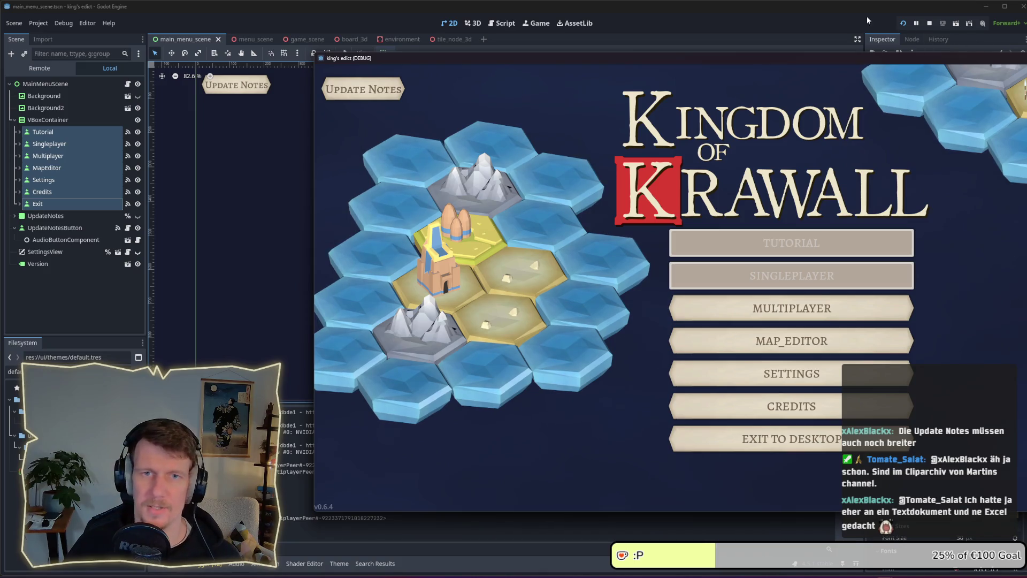
- Set Custom Minimum Size X to 500 for Tutorial through Exit, then compare in the game
left_click(981, 48)
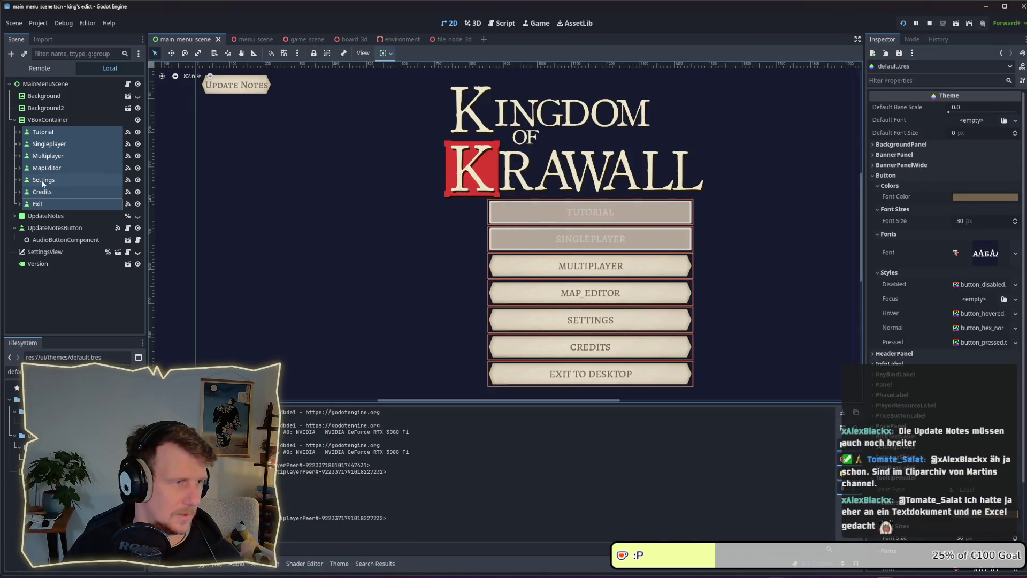
left_click(47, 204)
left_click(45, 133, "shift")
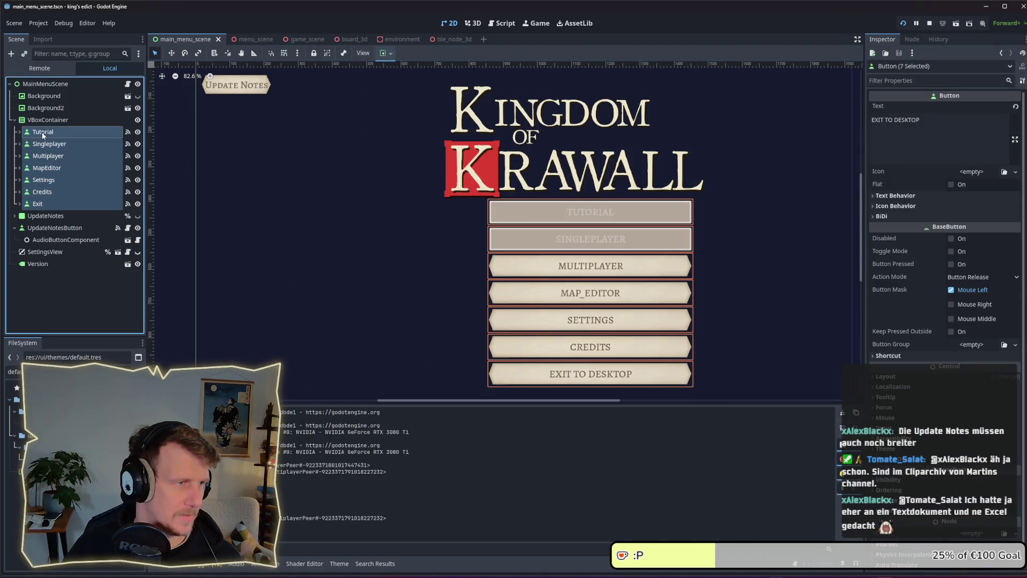
left_click(893, 377)
left_click(969, 403)
type("500")
key("Return")
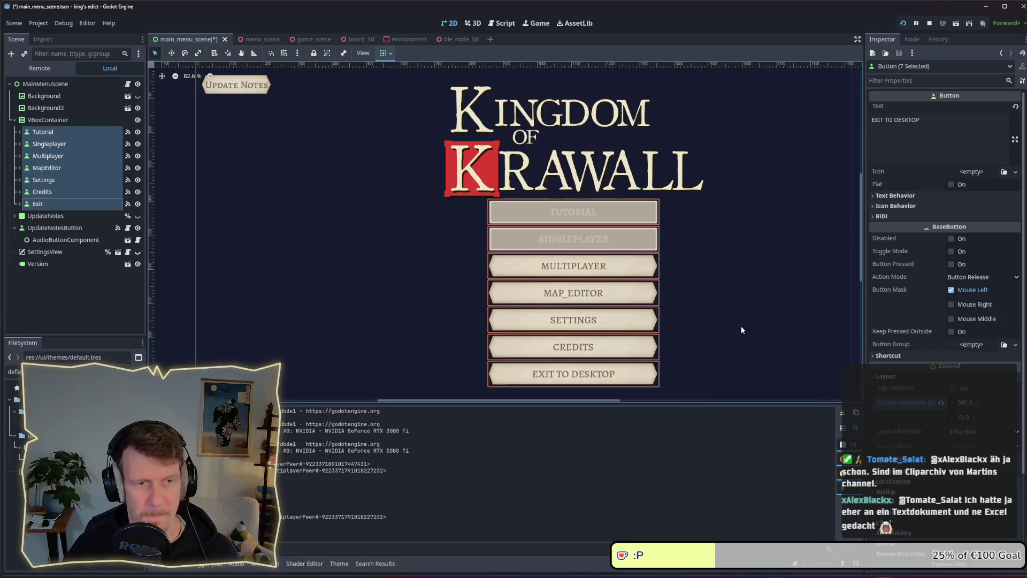
key("alt+Tab")
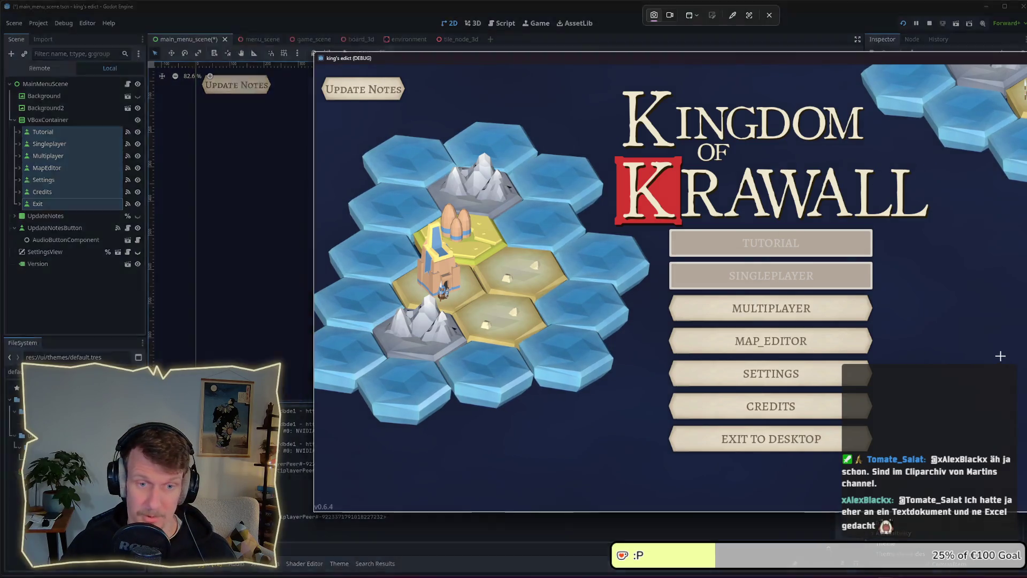
- Restore the seven buttons' minimum width to 600 and compare it in the running game
key("alt+Tab")
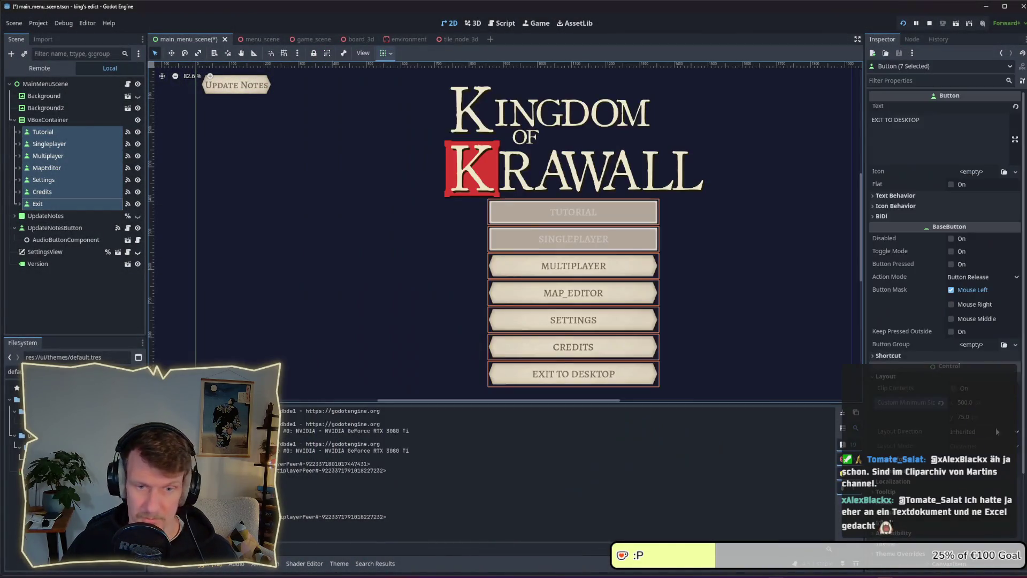
left_click(970, 404)
type("600")
key("Return")
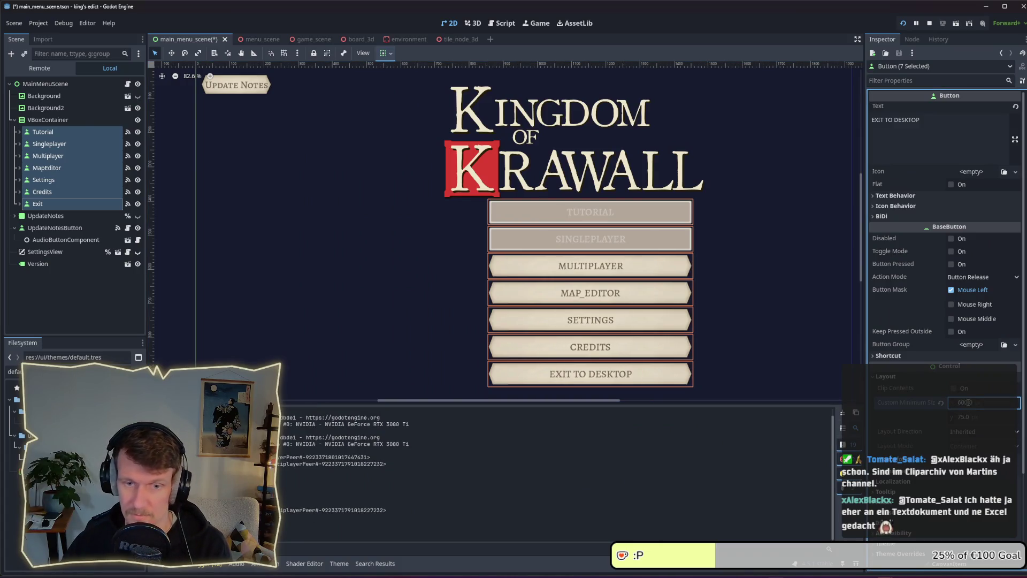
key("alt+Tab")
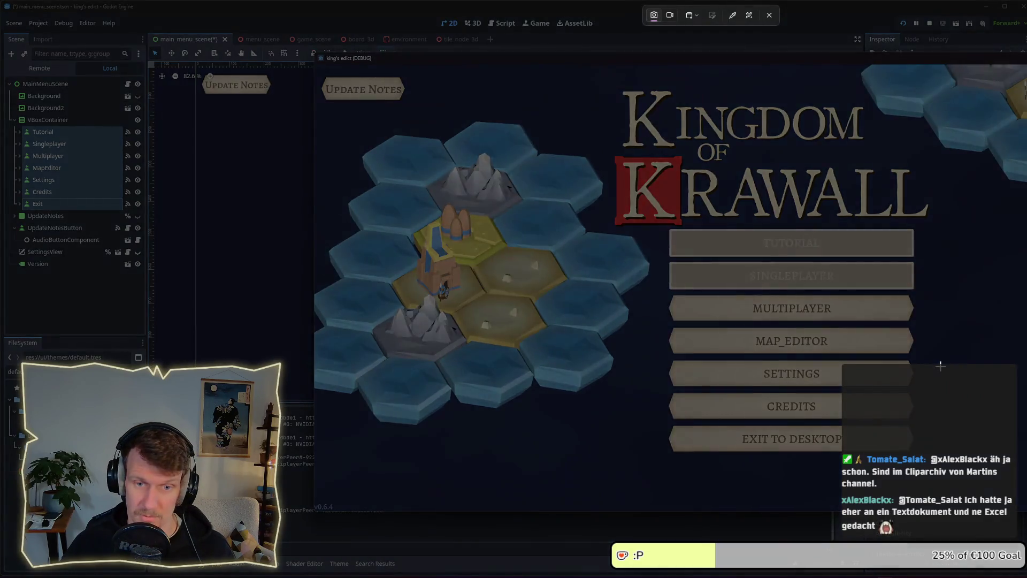
- Lower the buttons' minimum width again and check the narrower menu in the running game
key("alt+Tab")
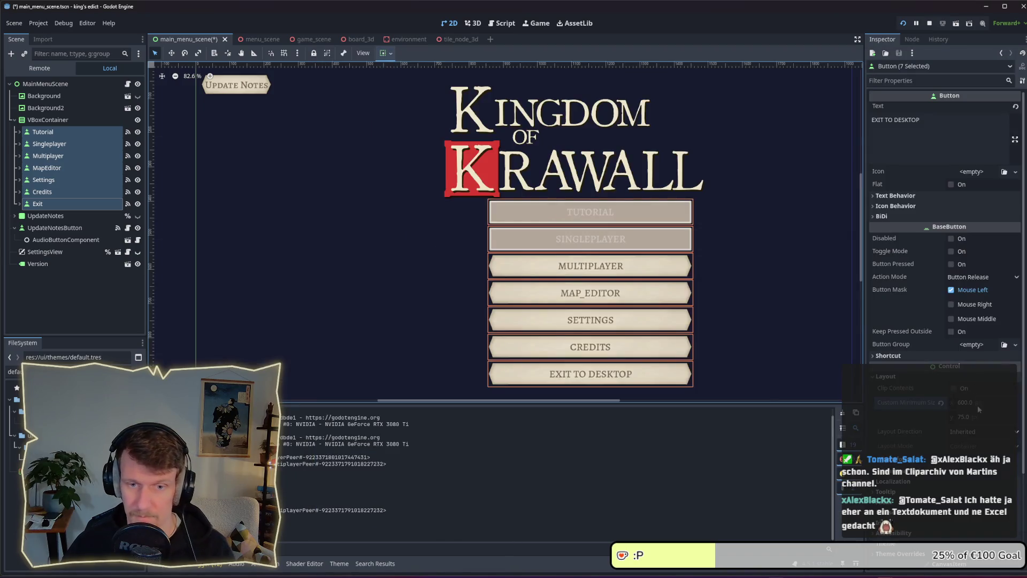
left_click(978, 405)
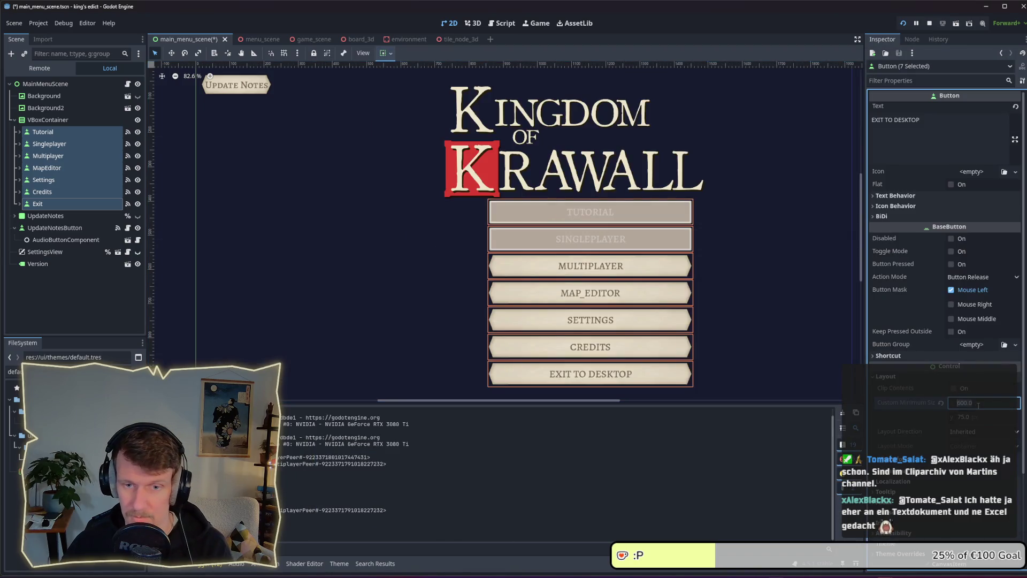
key("Return")
key("alt+Tab")
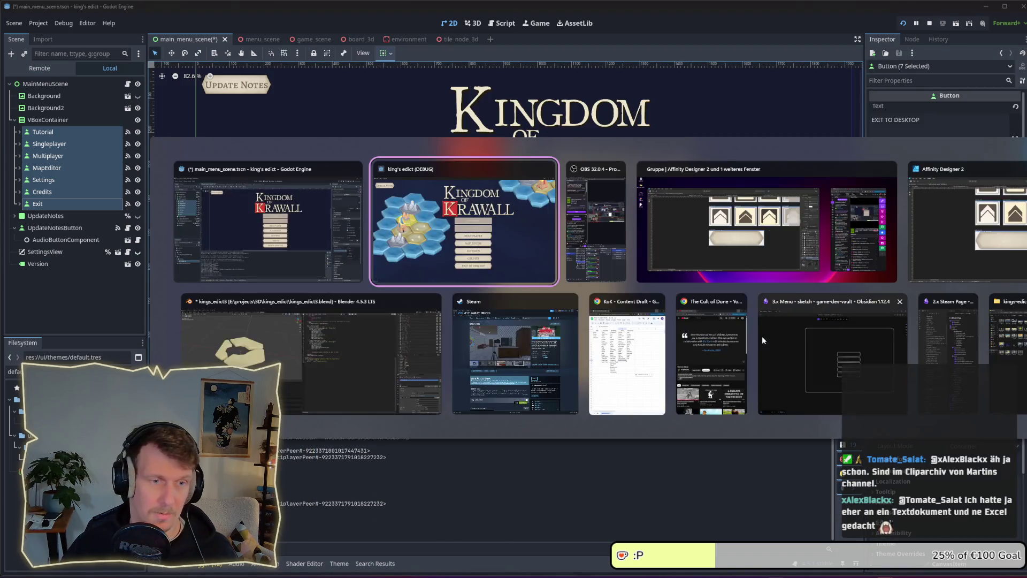
key("super+shift+s")
key("Escape")
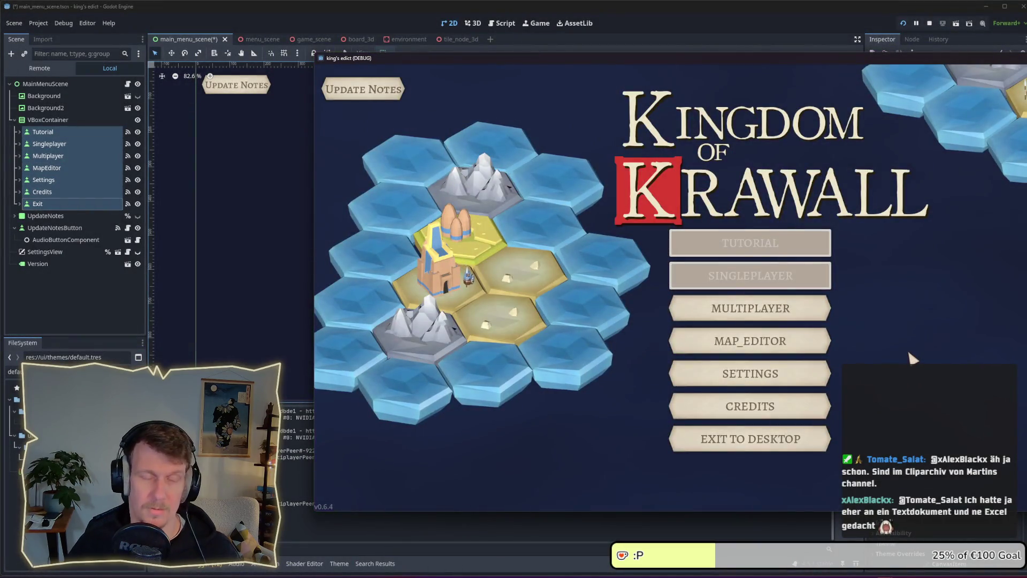
key("alt+Tab")
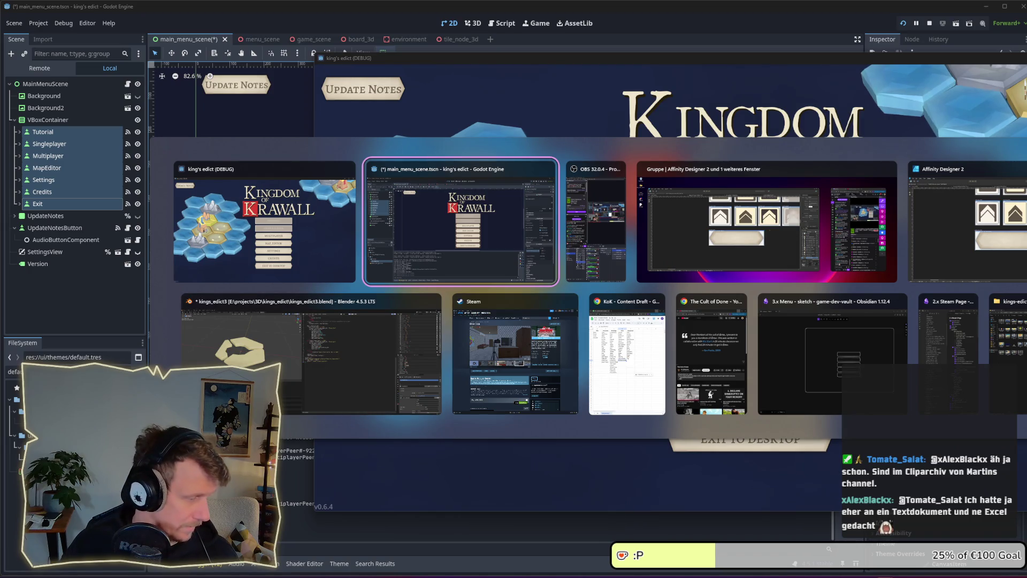